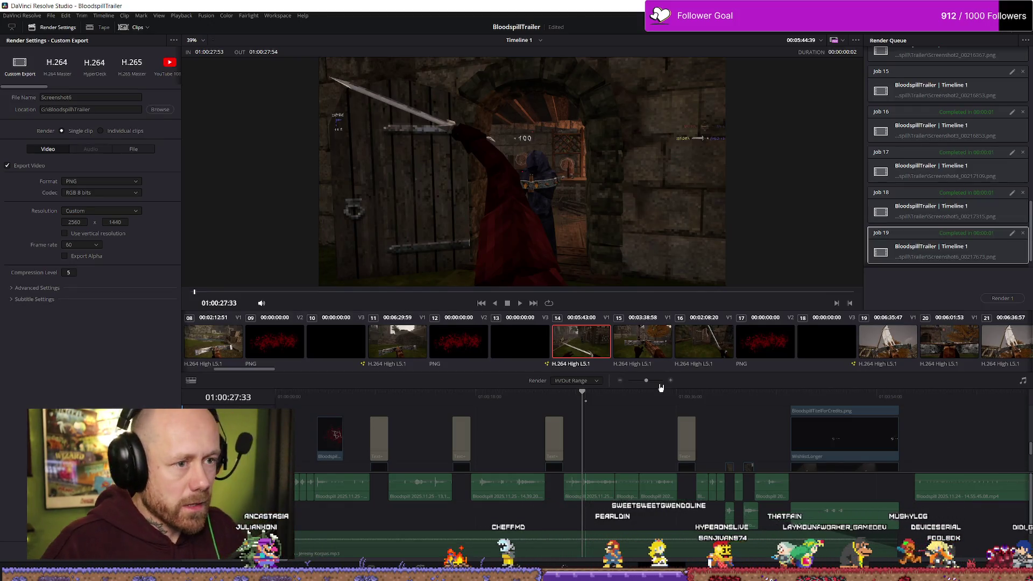
Step: Mark a one-frame In/Out range and render the queued Screenshot7 still
{"action": "key", "text": "i"}
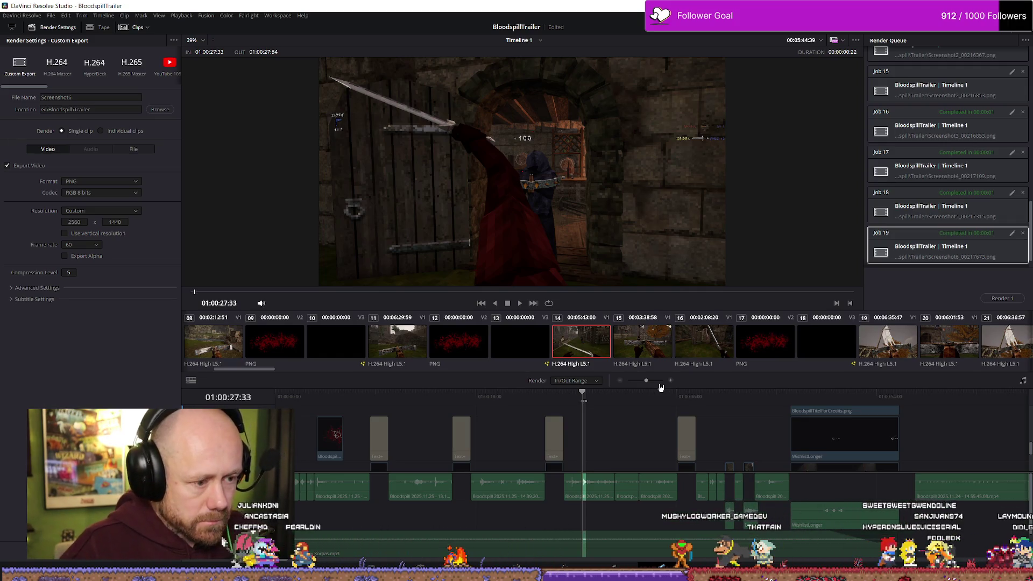
{"action": "key", "text": "Right"}
{"action": "key", "text": "o"}
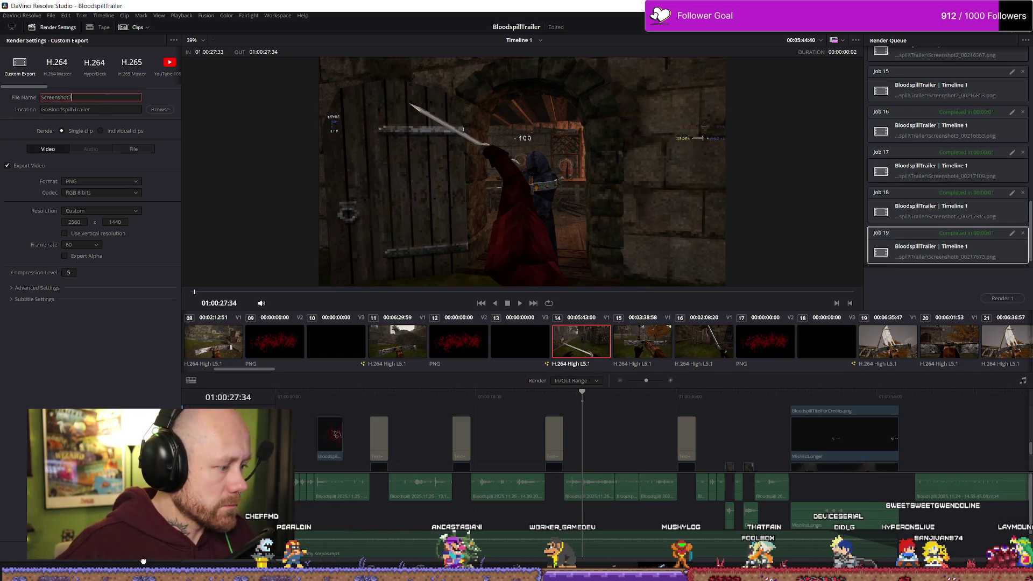
{"action": "left_click", "coordinate": [1011, 299]}
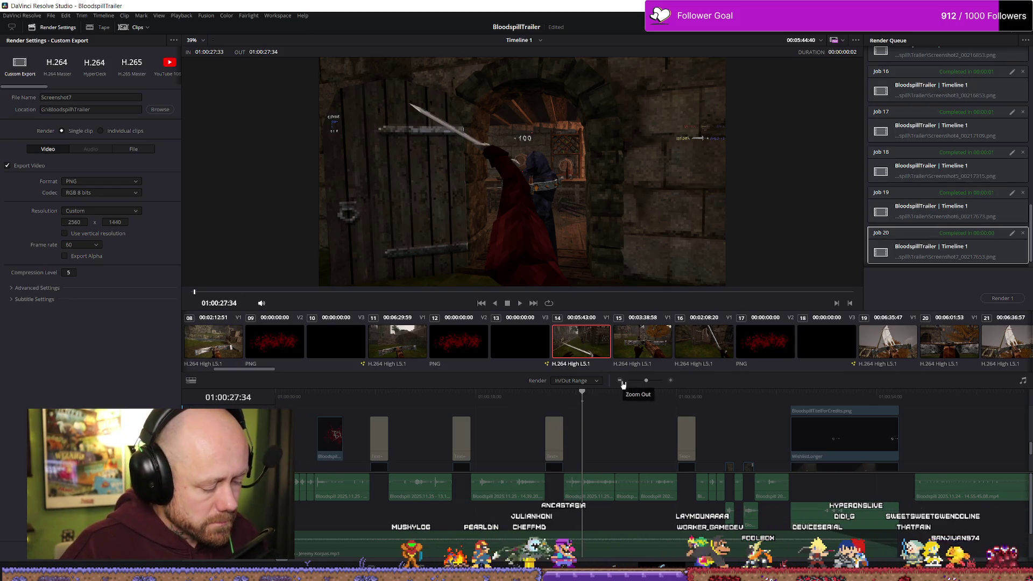
Step: Find the next shot's frame, then queue and render it as Screenshot8 (Job 21)
{"action": "key", "text": "space"}
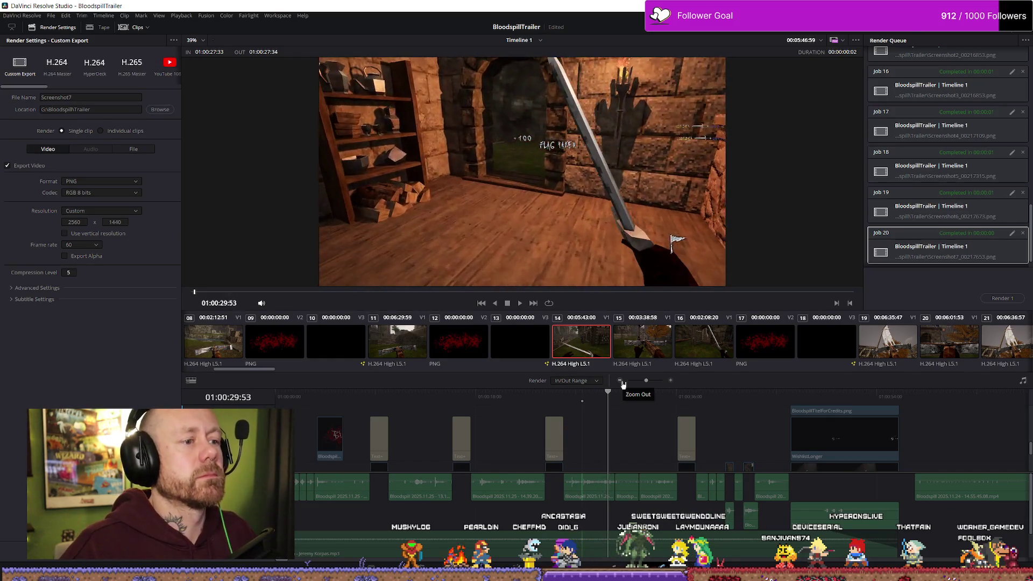
{"action": "key", "text": "j"}
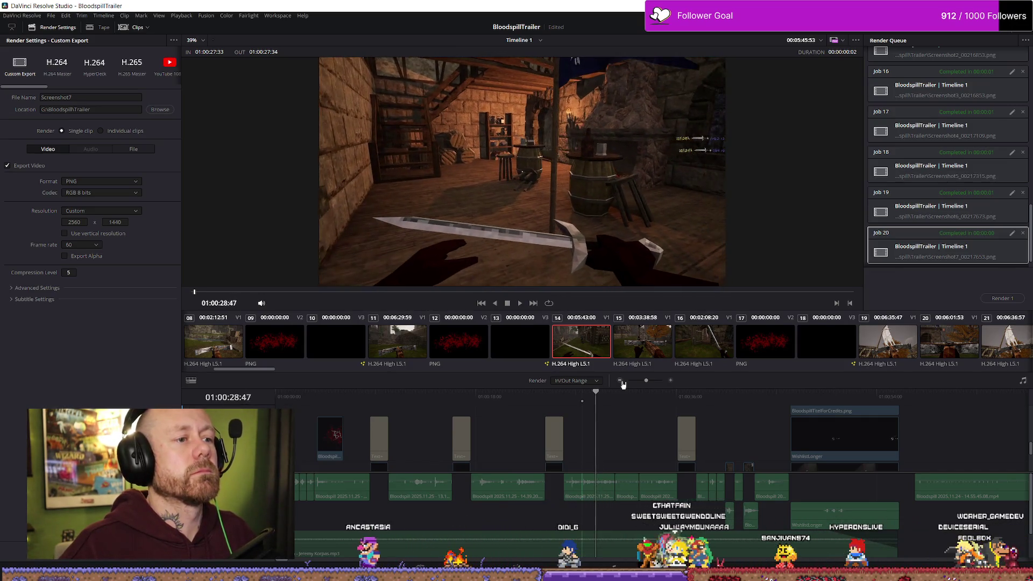
{"action": "key", "text": "l"}
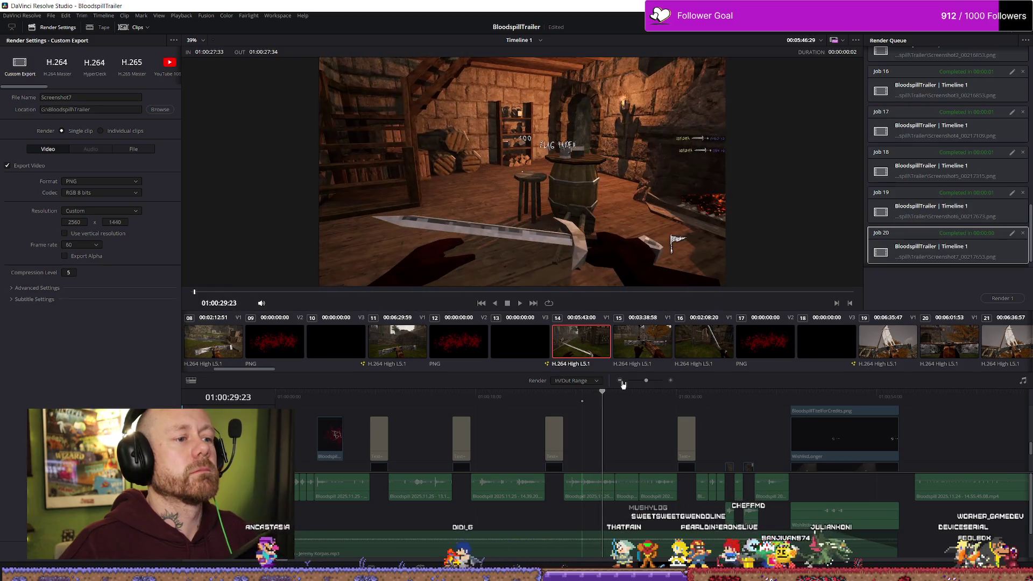
{"action": "key", "text": "Left"}
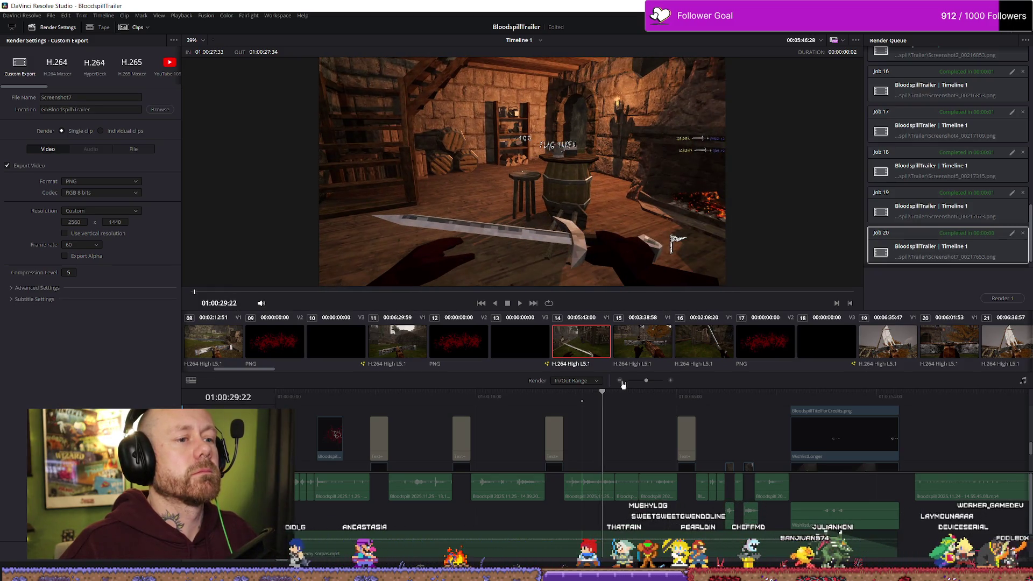
{"action": "key", "text": "Left"}
{"action": "key", "text": "Left"}
{"action": "key", "text": "Left"}
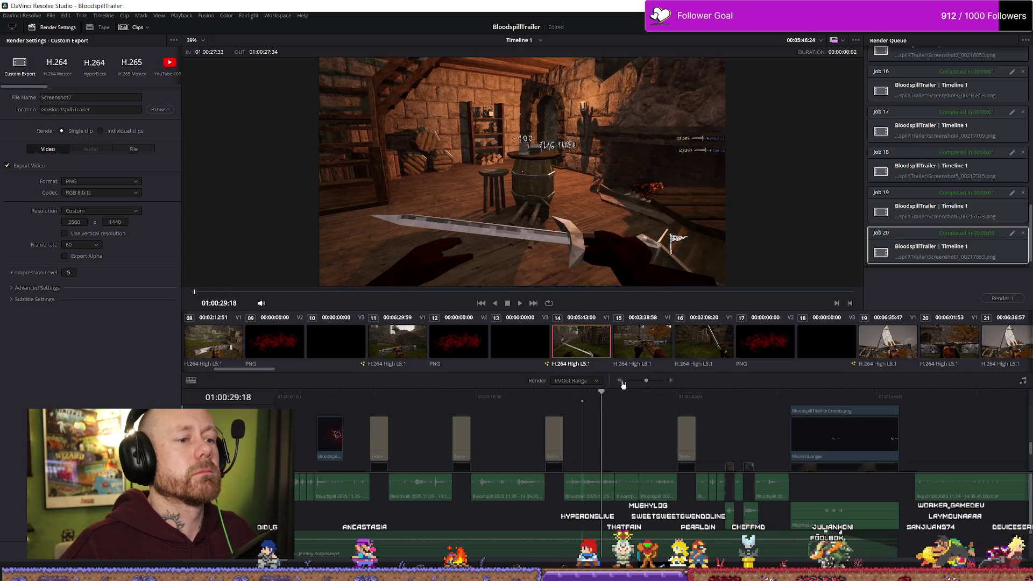
{"action": "key", "text": "Right"}
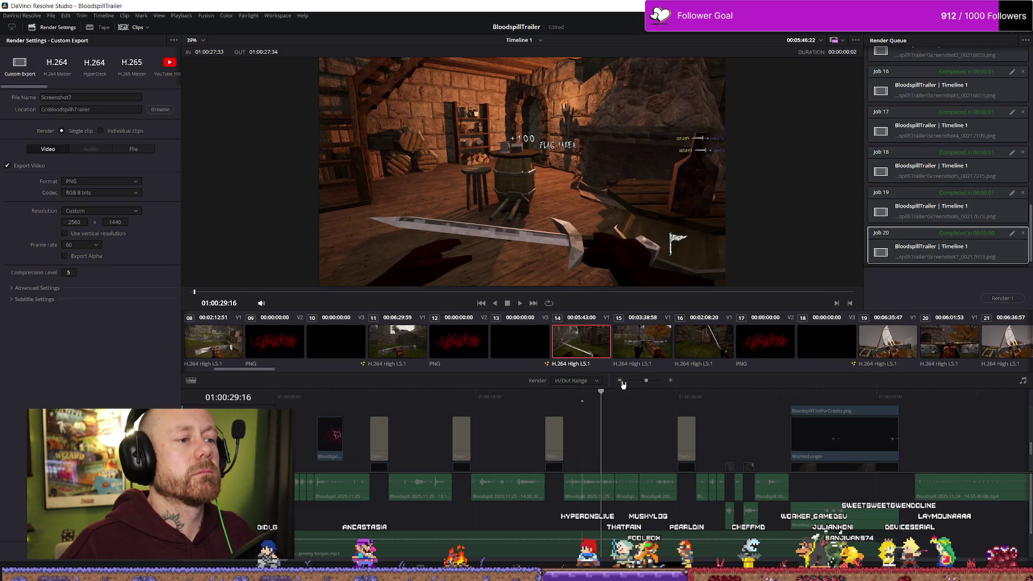
{"action": "key", "text": "Right"}
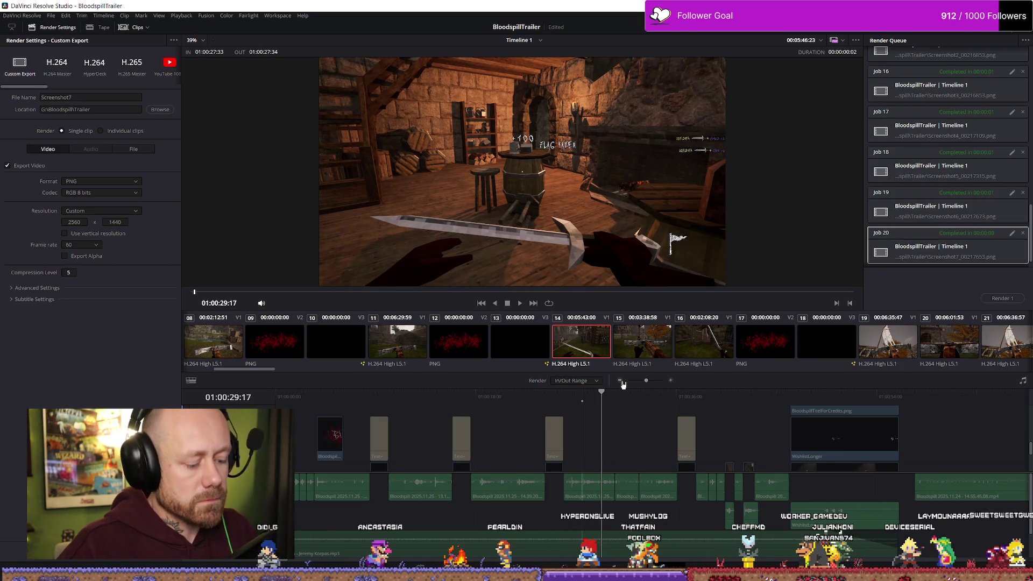
{"action": "key", "text": "Right"}
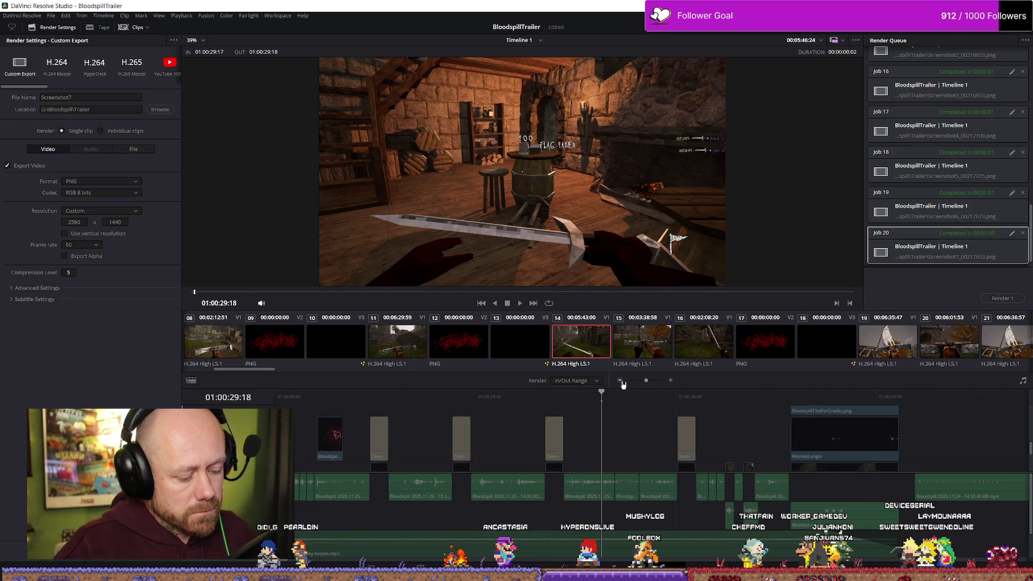
{"action": "left_click", "coordinate": [91, 96]}
{"action": "type", "text": "8"}
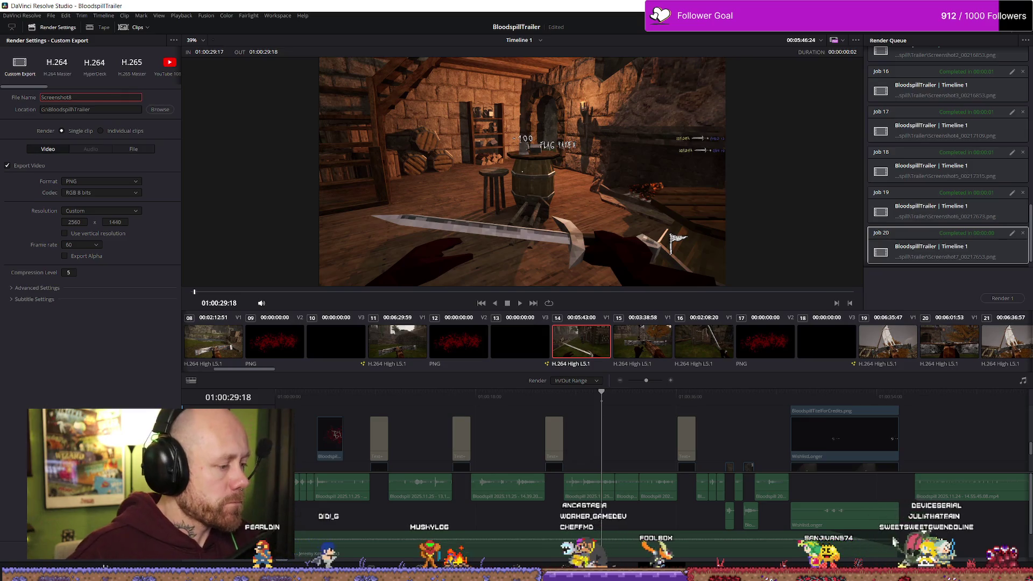
{"action": "left_click", "coordinate": [104, 567]}
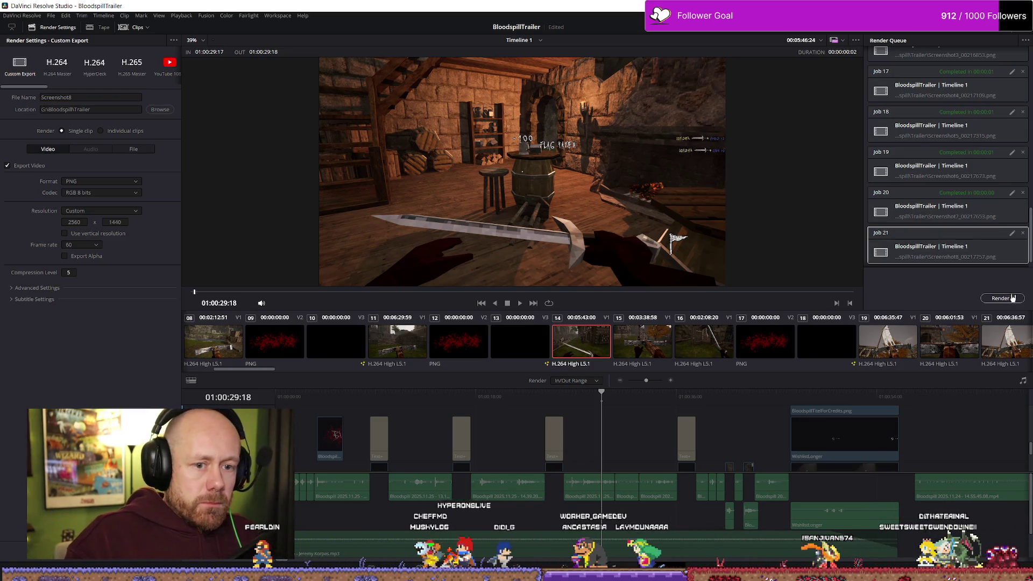
{"action": "left_click", "coordinate": [1002, 298]}
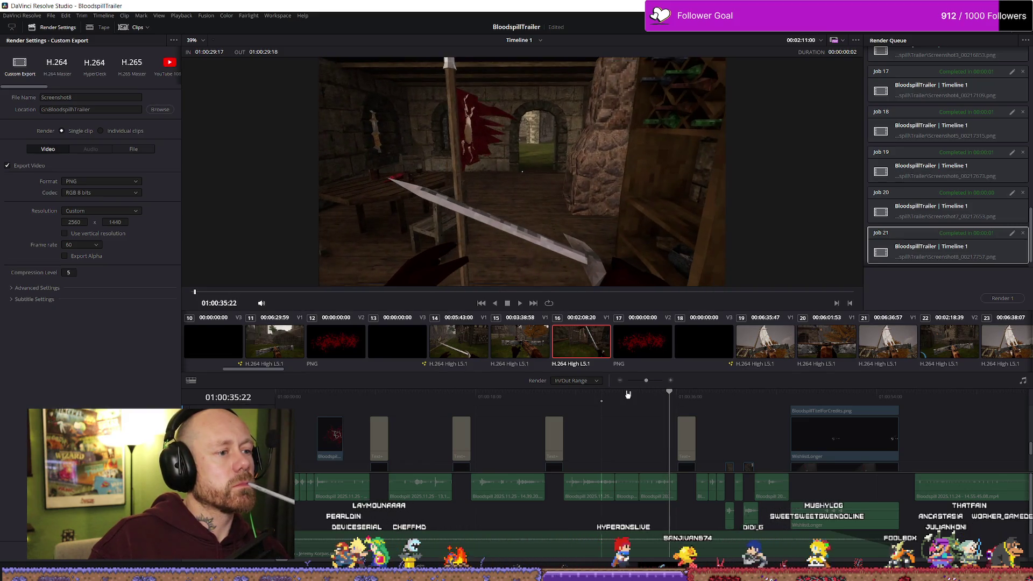
Step: Step to the frame at about 01:00:35:03 and set a one-frame Out point
{"action": "key", "text": "j"}
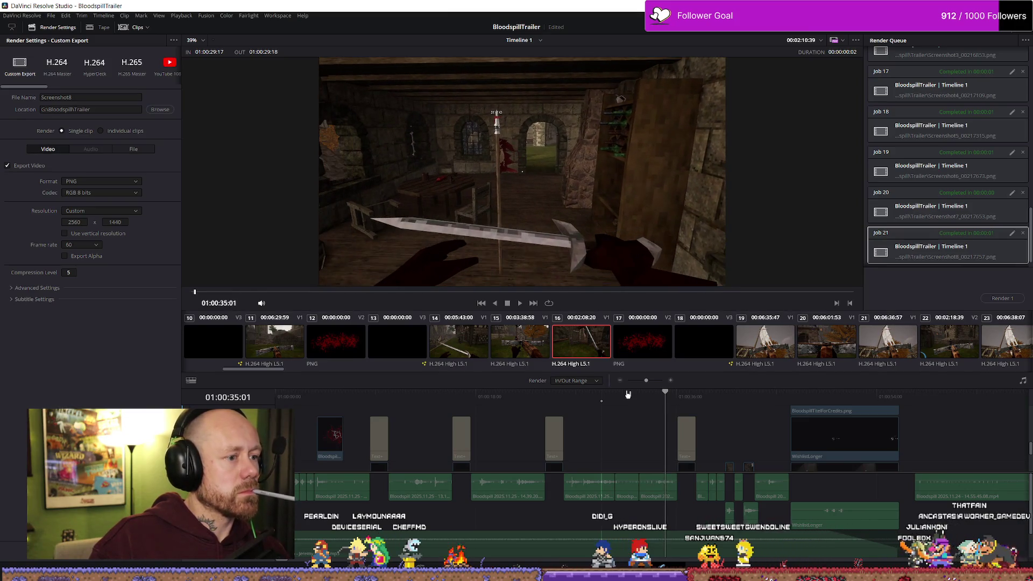
{"action": "key", "text": "Right"}
{"action": "key", "text": "Right"}
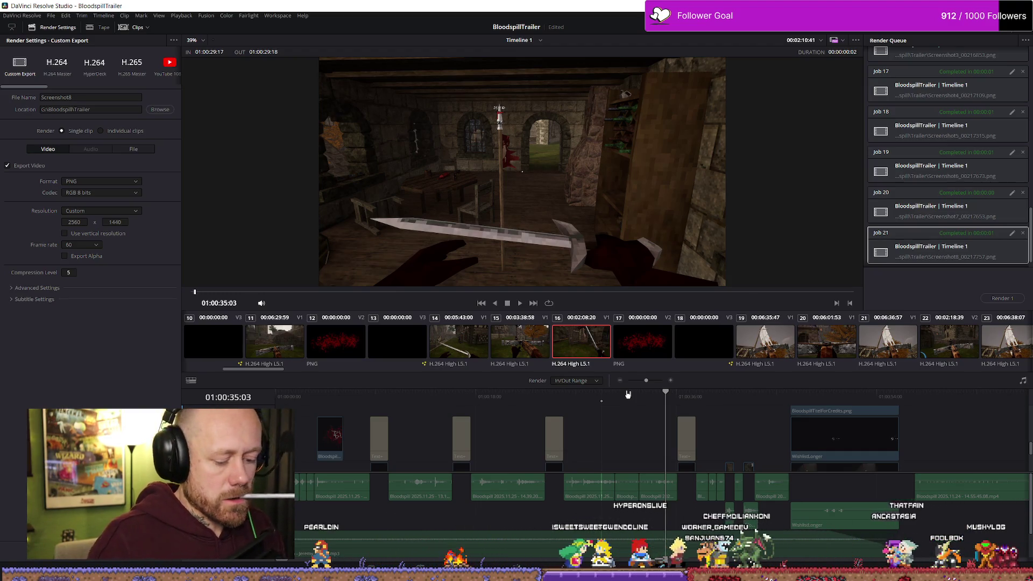
{"action": "key", "text": "Right"}
{"action": "key", "text": "o"}
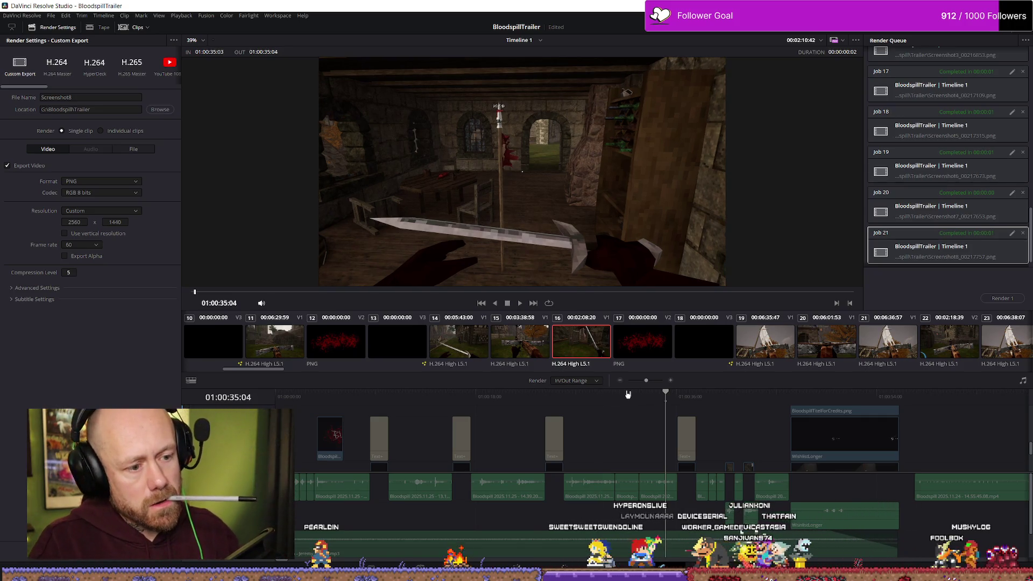
Step: Rename the output to Screenshot9, add it to the render queue, and render it
{"action": "left_click", "coordinate": [116, 98]}
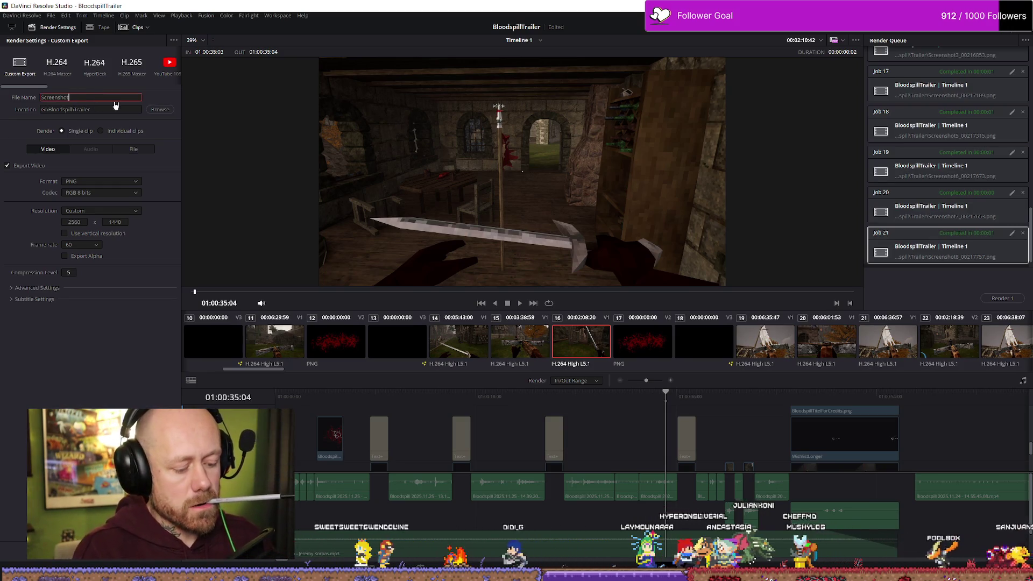
{"action": "type", "text": "9"}
{"action": "key", "text": "Return"}
{"action": "left_click", "coordinate": [134, 549]}
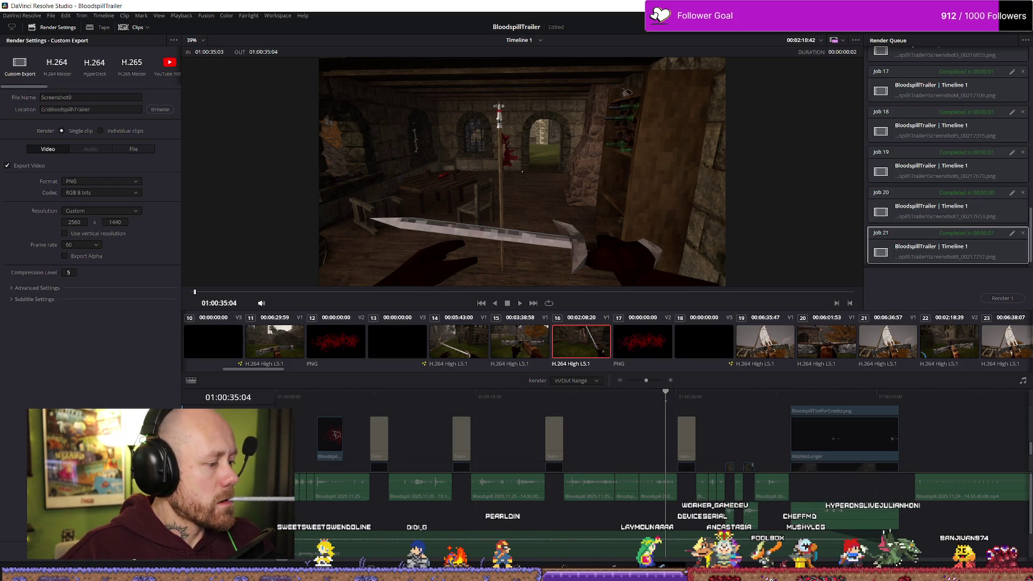
{"action": "left_click", "coordinate": [1002, 301]}
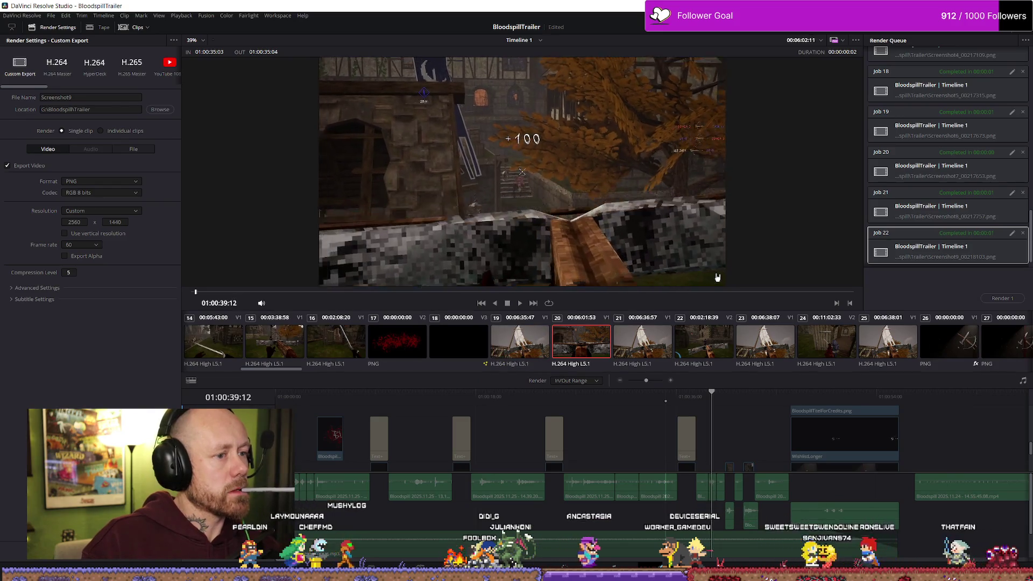
Step: Step through the next clips to find the hit-moment frame
{"action": "key", "text": "j"}
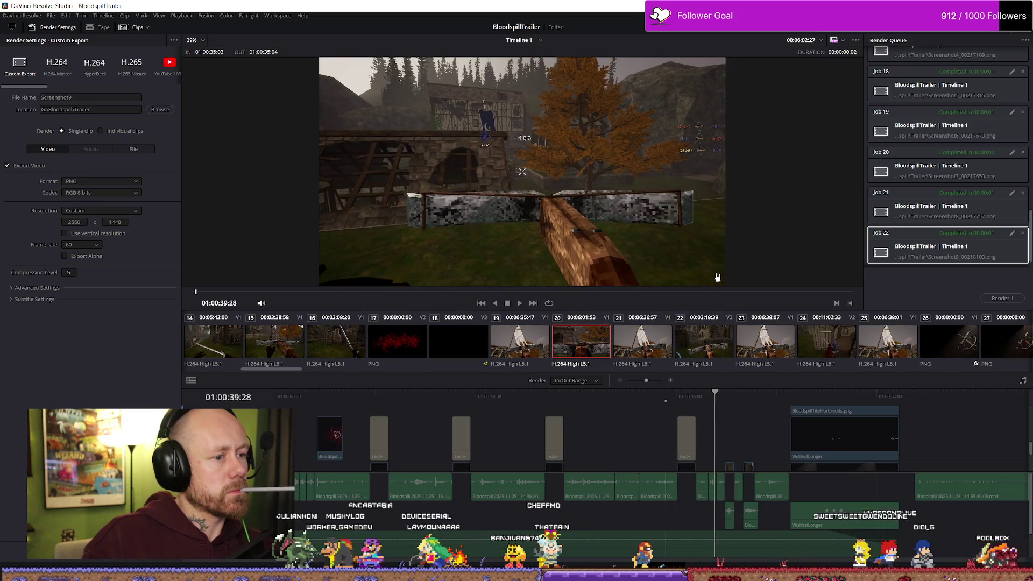
{"action": "key", "text": "Down"}
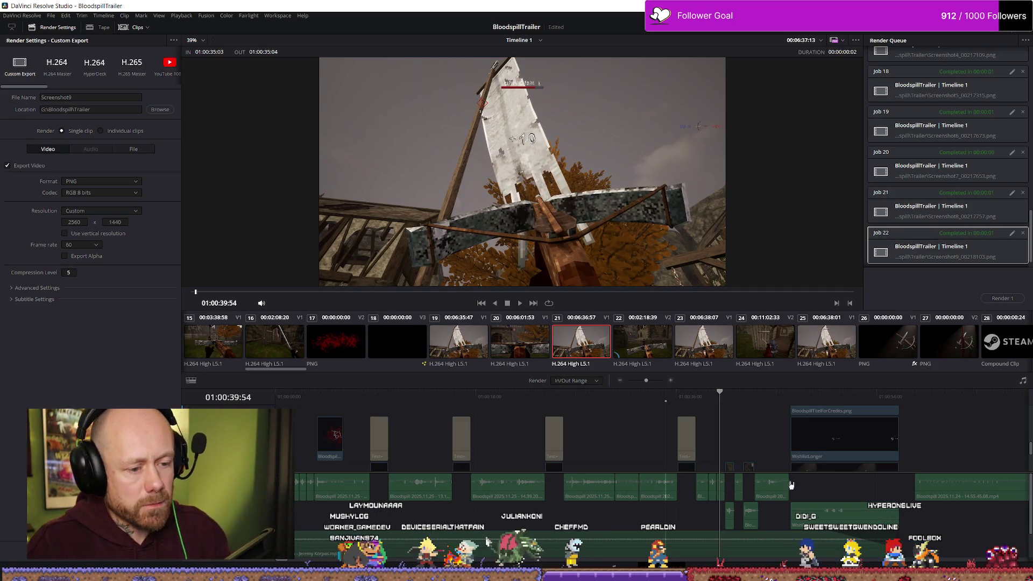
{"action": "scroll", "coordinate": [800, 434], "scroll_direction": "down", "scroll_amount": 2}
{"action": "scroll", "coordinate": [800, 435], "scroll_direction": "up", "scroll_amount": 2}
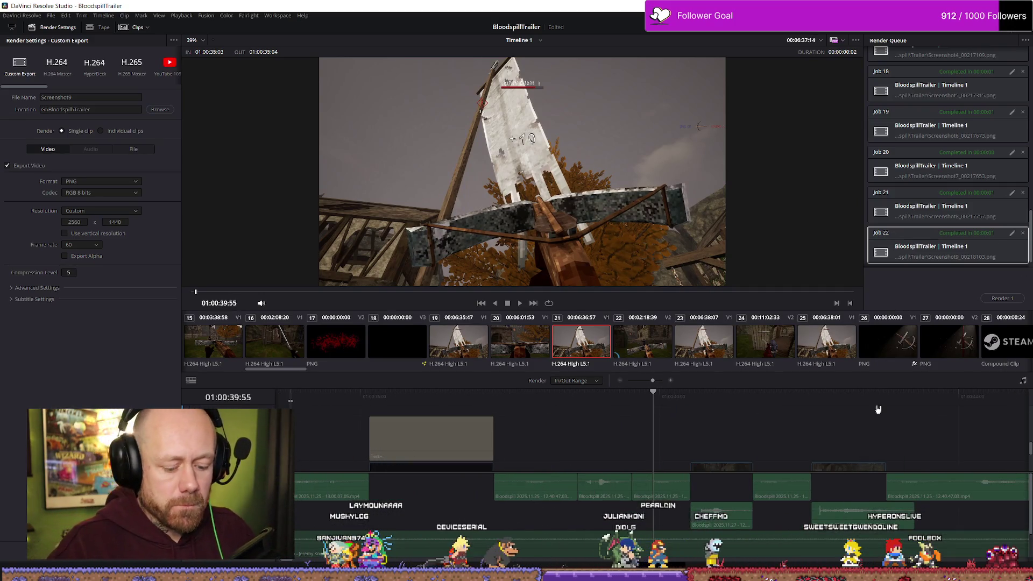
{"action": "key", "text": "Down"}
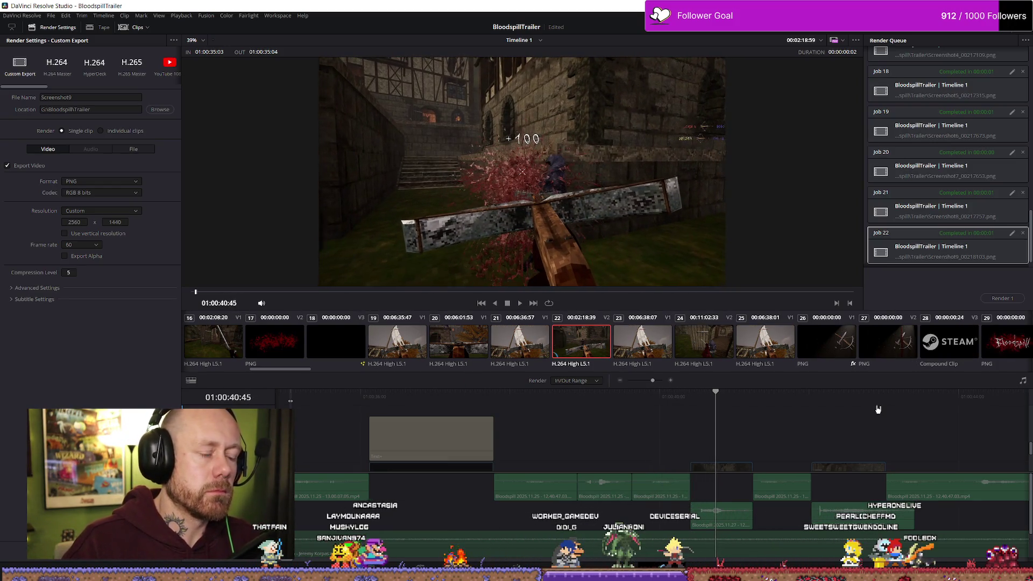
{"action": "key", "text": "Left"}
{"action": "key", "text": "Left"}
{"action": "key", "text": "Left"}
{"action": "key", "text": "Left"}
{"action": "key", "text": "Left"}
{"action": "key", "text": "Left"}
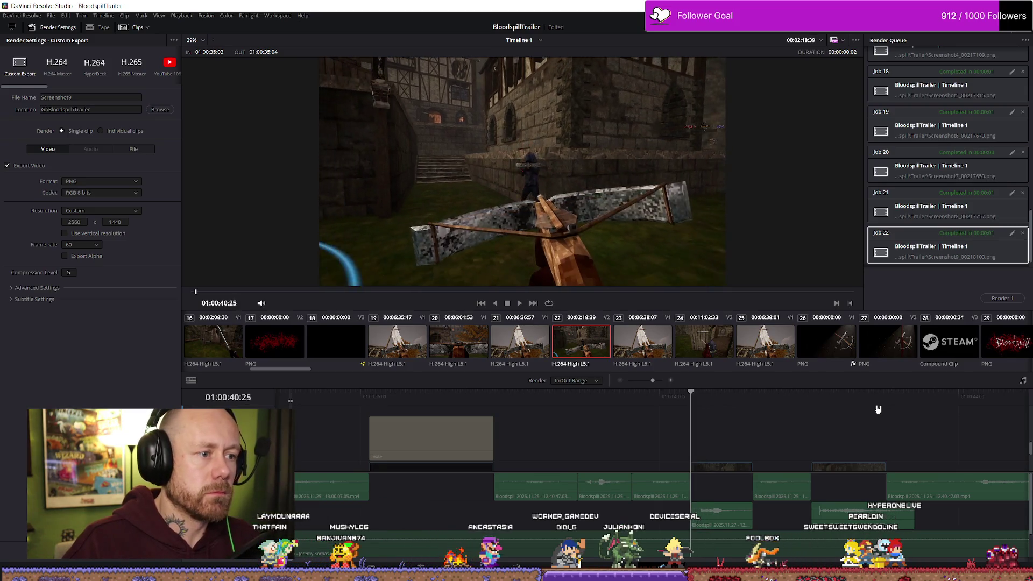
{"action": "key", "text": "Right"}
{"action": "key", "text": "Right"}
{"action": "key", "text": "Right"}
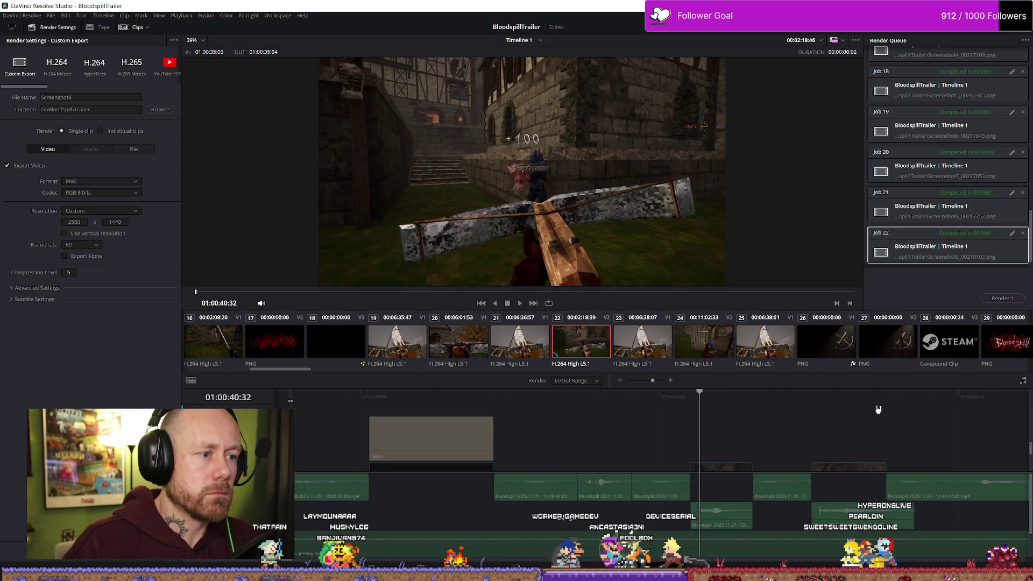
{"action": "key", "text": "Right"}
{"action": "key", "text": "Right"}
{"action": "key", "text": "Right"}
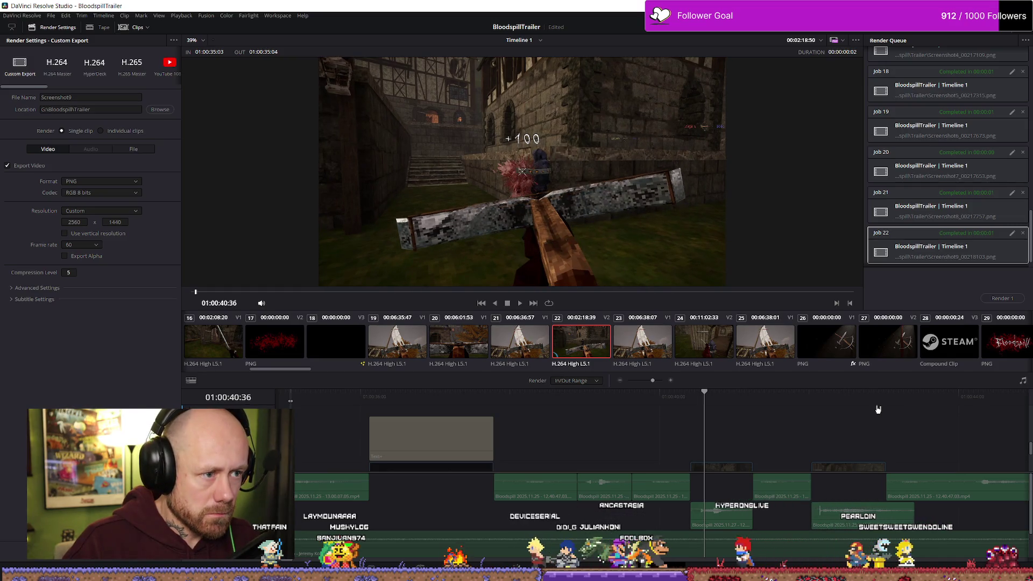
{"action": "key", "text": "Right"}
{"action": "key", "text": "Left"}
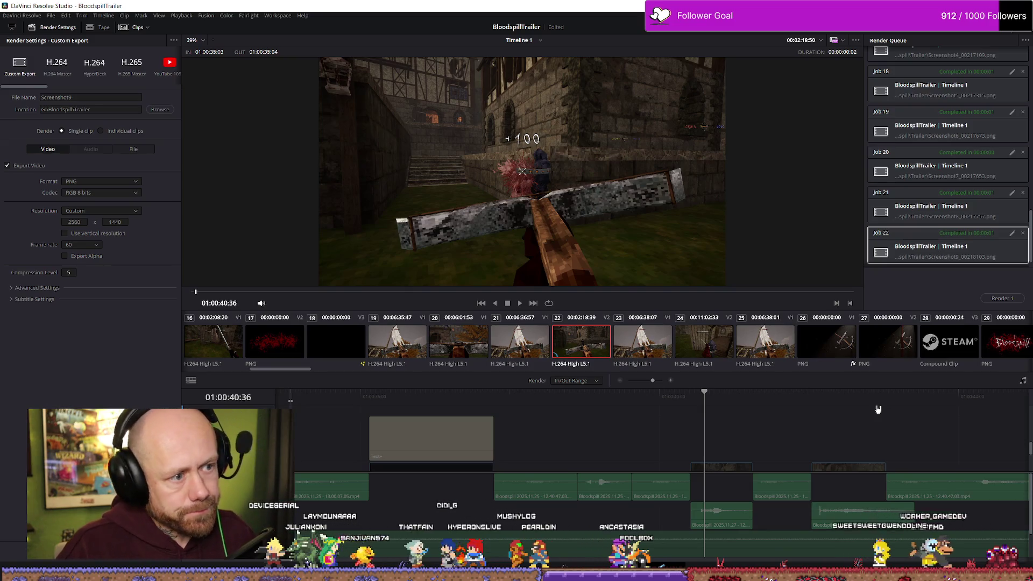
Step: Mark a one-frame range at 01:00:40:36 and render it as Screenshot10 (Job 23)
{"action": "key", "text": "i"}
{"action": "key", "text": "o"}
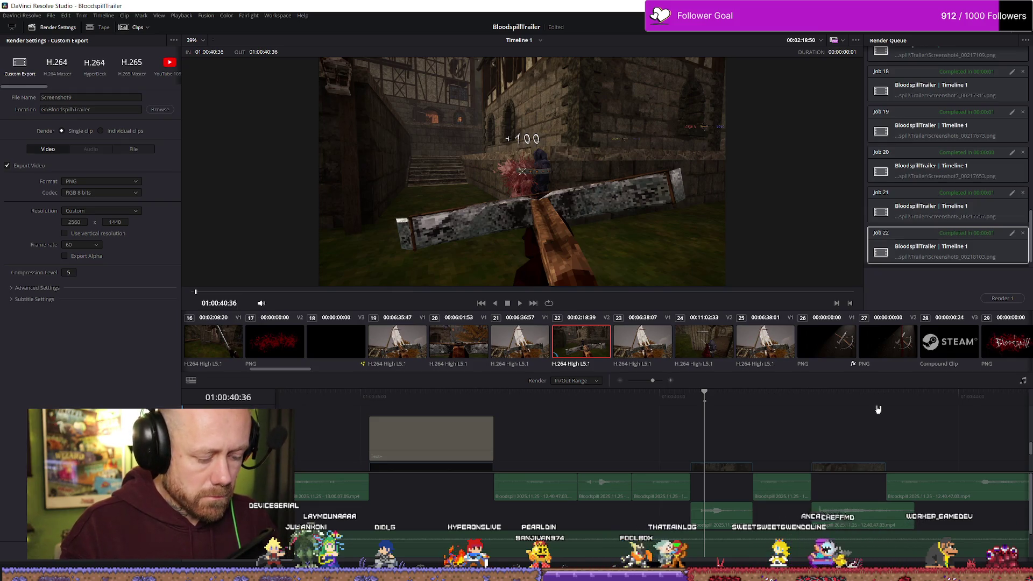
{"action": "key", "text": "Right"}
{"action": "key", "text": "o"}
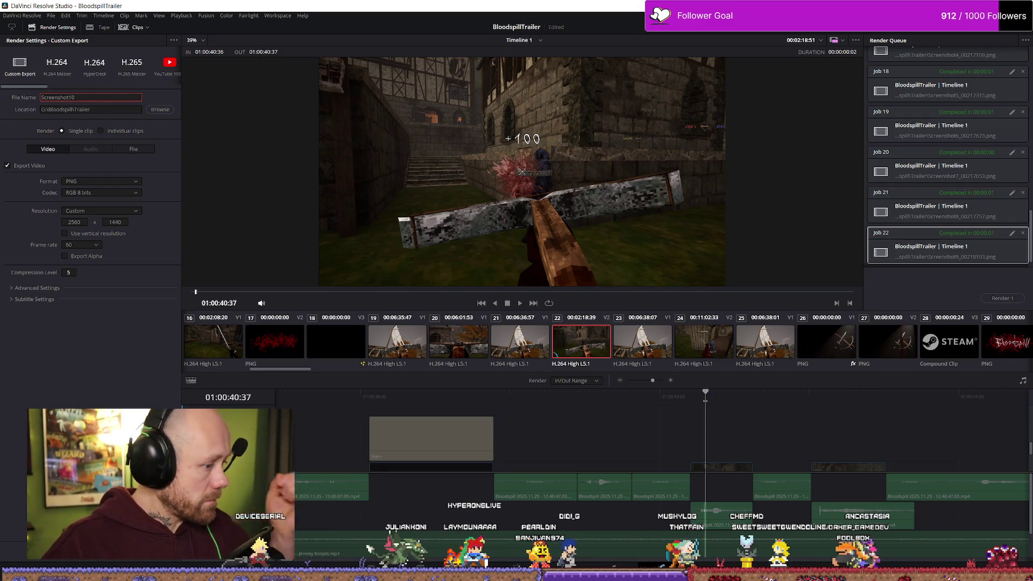
{"action": "left_click", "coordinate": [140, 552]}
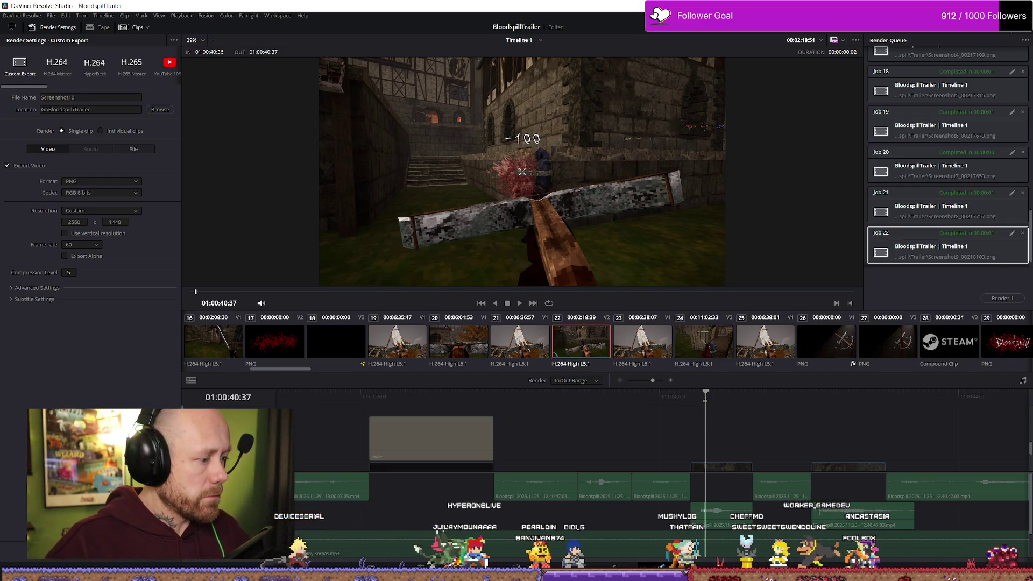
{"action": "left_click", "coordinate": [1009, 300]}
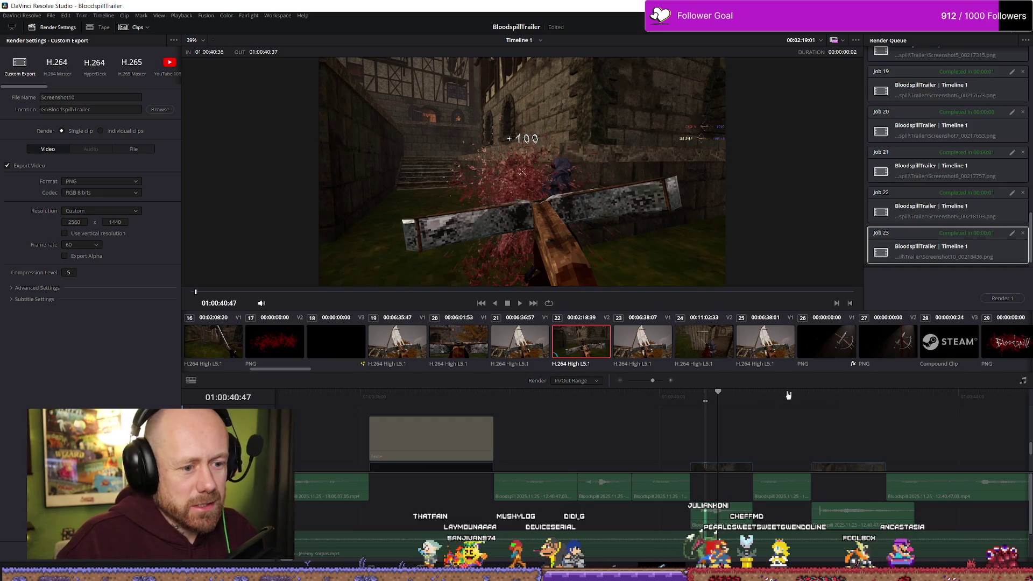
Step: Step to the red banner frame at 01:00:44:24, mark it In/Out, and render it as Screenshot11
{"action": "key", "text": "Right"}
{"action": "key", "text": "Right"}
{"action": "key", "text": "Right"}
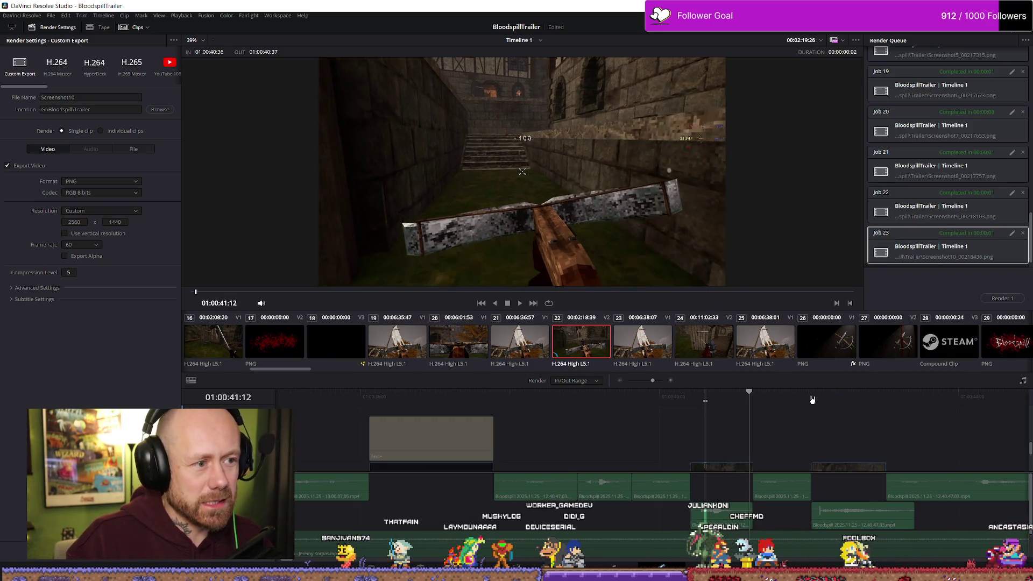
{"action": "key", "text": "Right"}
{"action": "key", "text": "Right"}
{"action": "key", "text": "Right"}
{"action": "key", "text": "Right"}
{"action": "key", "text": "Right"}
{"action": "key", "text": "Right"}
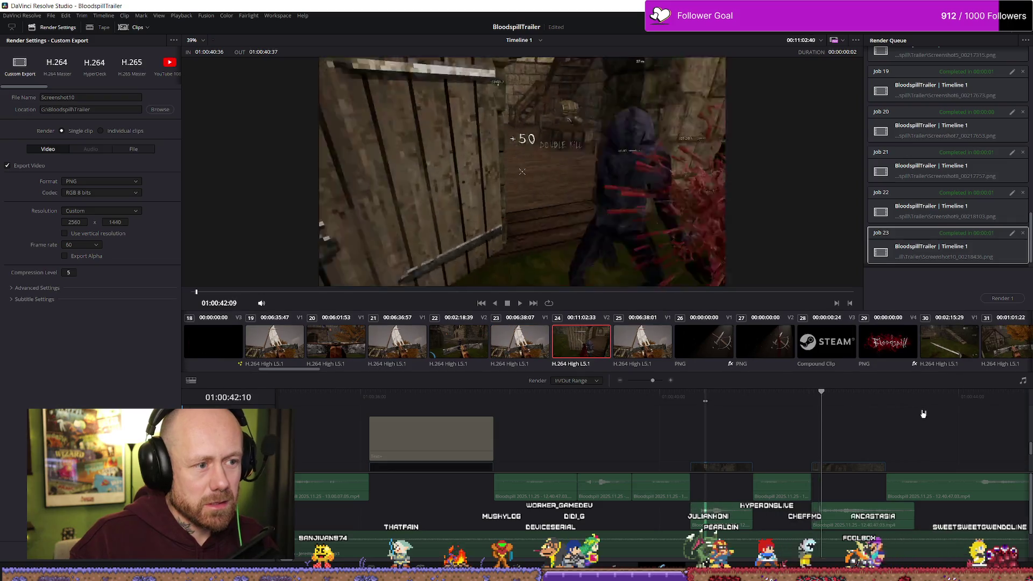
{"action": "key", "text": "Right"}
{"action": "key", "text": "Right"}
{"action": "key", "text": "Right"}
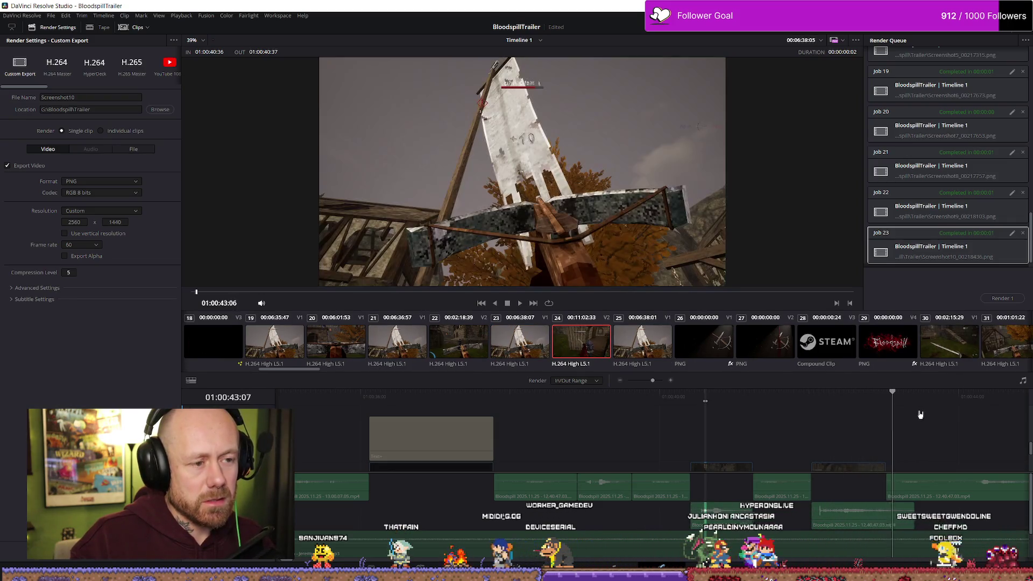
{"action": "key", "text": "Right"}
{"action": "key", "text": "Right"}
{"action": "key", "text": "Right"}
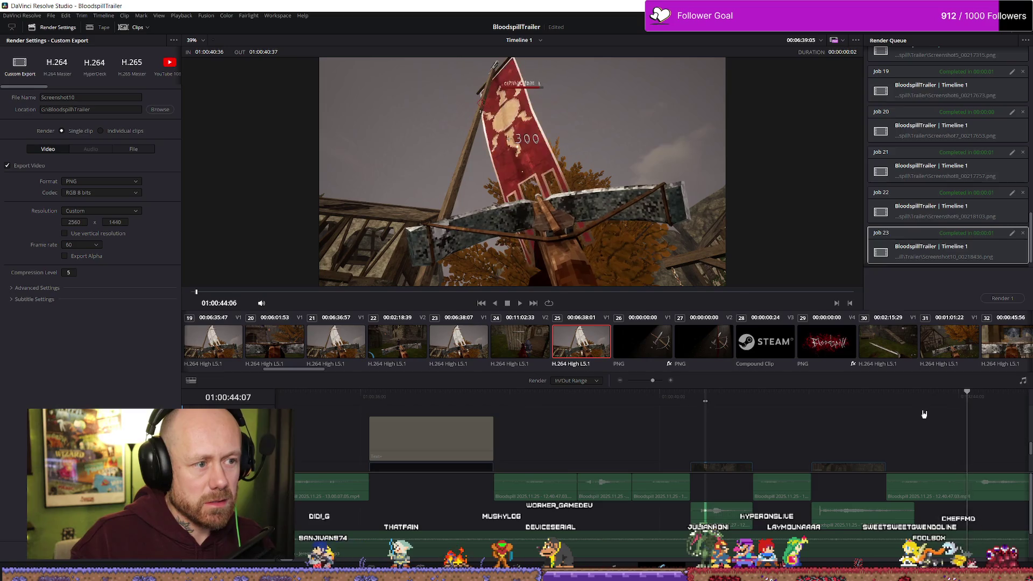
{"action": "key", "text": "Right"}
{"action": "key", "text": "Right"}
{"action": "key", "text": "Right"}
{"action": "key", "text": "Left"}
{"action": "key", "text": "Left"}
{"action": "key", "text": "Left"}
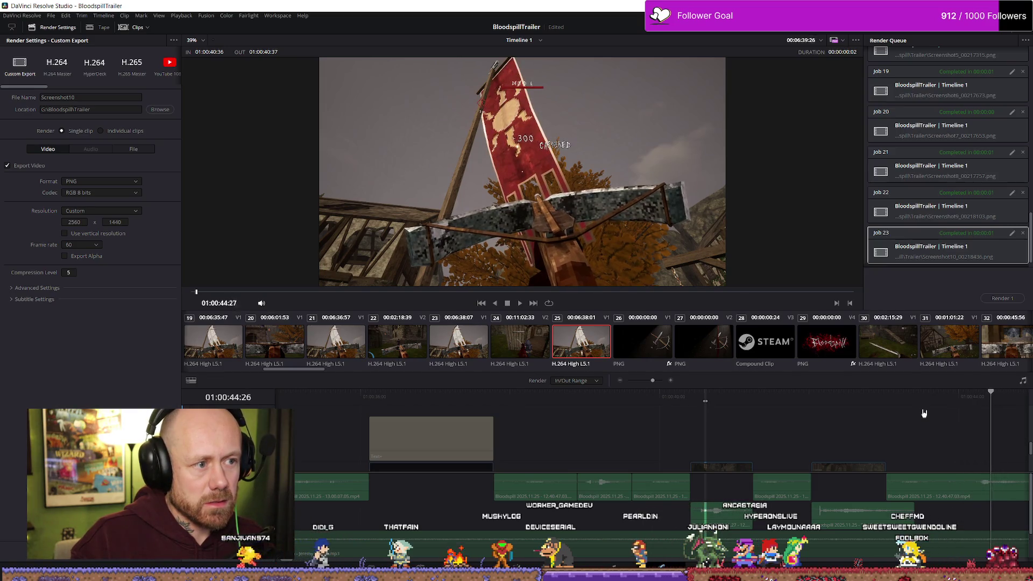
{"action": "key", "text": "Right"}
{"action": "key", "text": "Right"}
{"action": "key", "text": "Left"}
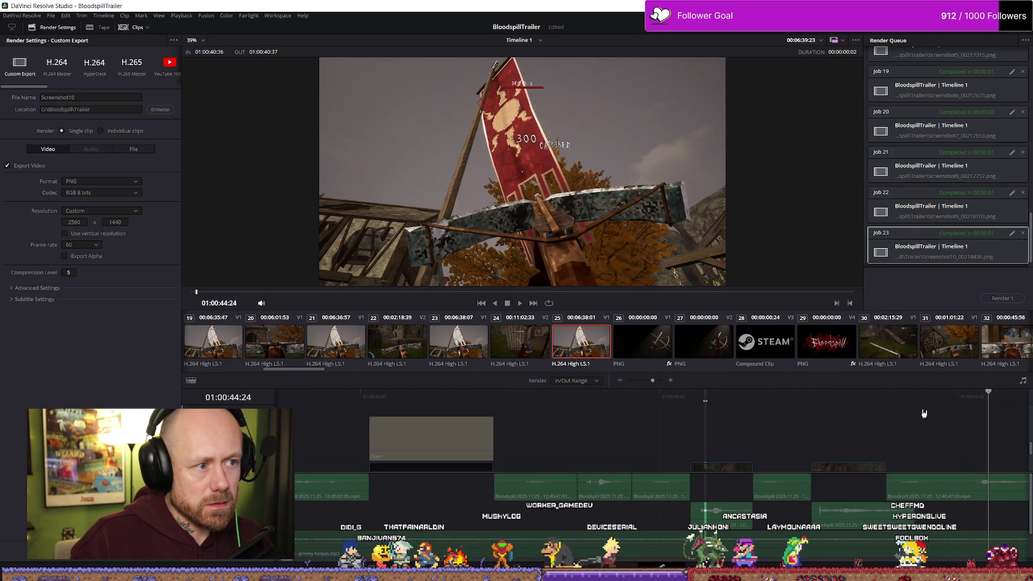
{"action": "key", "text": "i"}
{"action": "key", "text": "o"}
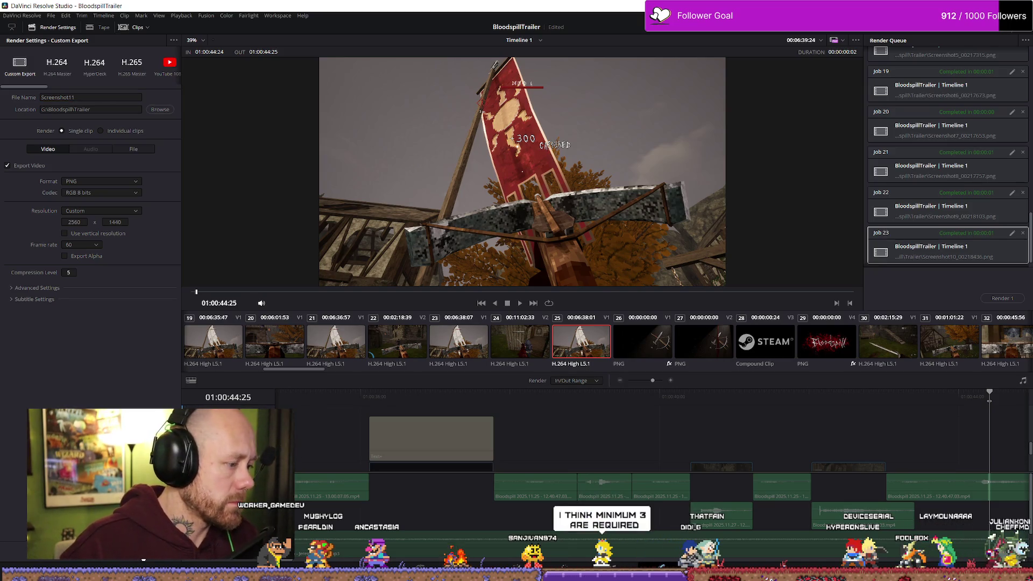
{"action": "left_click", "coordinate": [1018, 300]}
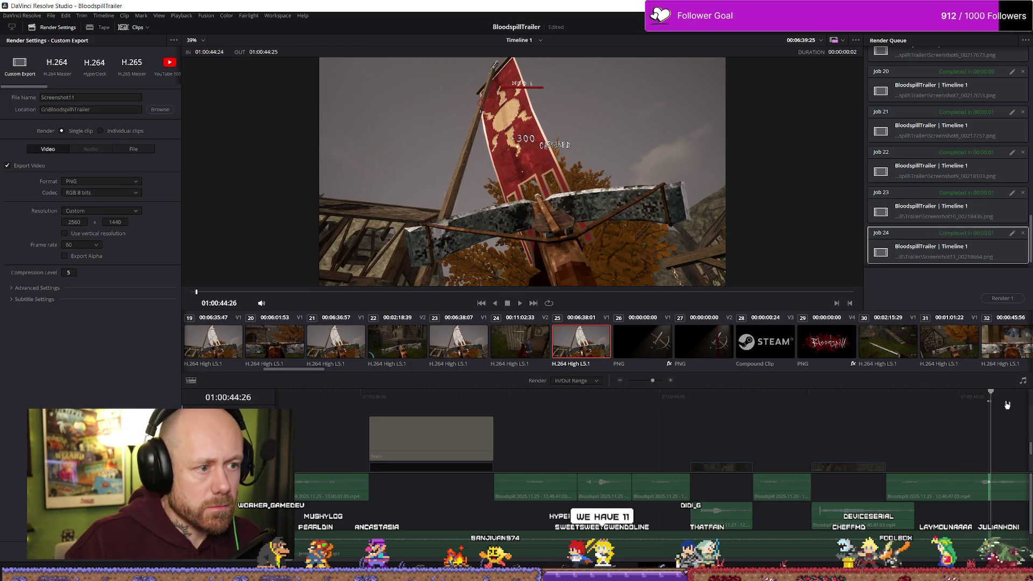
Step: Move the playhead to the 'Wishlist Now' end card and mark a one-frame range at 01:00:47:49
{"action": "scroll", "coordinate": [947, 422], "scroll_direction": "down", "scroll_amount": 3}
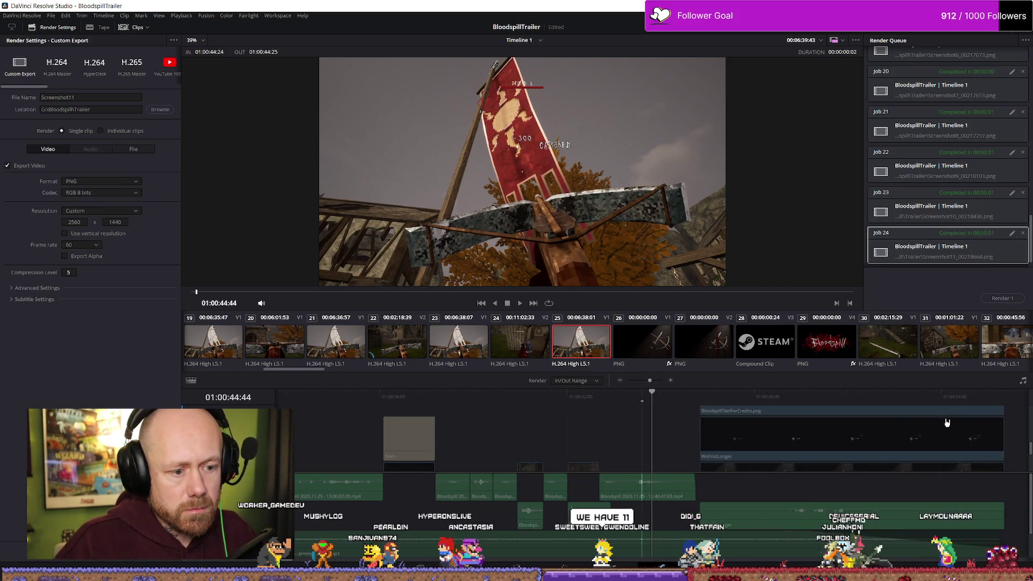
{"action": "mouse_move", "coordinate": [652, 393]}
{"action": "left_mouse_down"}
{"action": "mouse_move", "coordinate": [766, 398]}
{"action": "mouse_move", "coordinate": [750, 399]}
{"action": "left_mouse_up"}
{"action": "scroll", "coordinate": [775, 399], "scroll_direction": "down", "scroll_amount": 3}
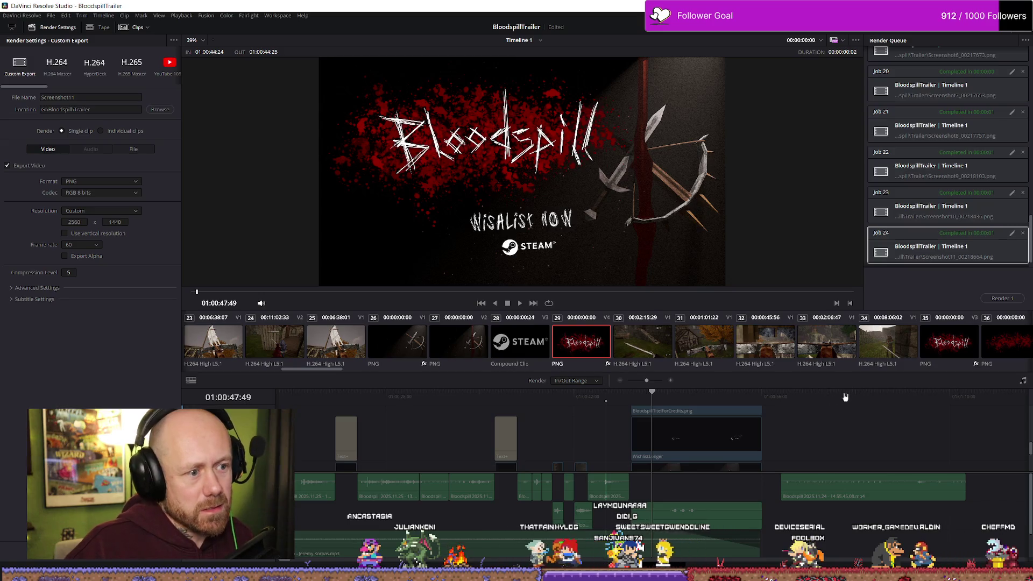
{"action": "scroll", "coordinate": [807, 430], "scroll_direction": "down", "scroll_amount": 3}
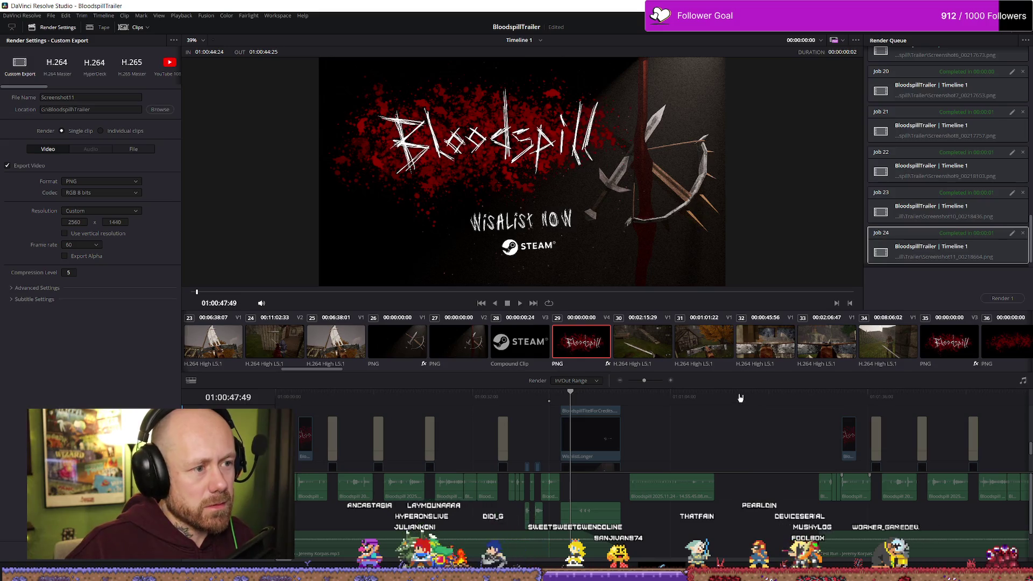
{"action": "key", "text": "i"}
{"action": "key", "text": "Right"}
{"action": "key", "text": "o"}
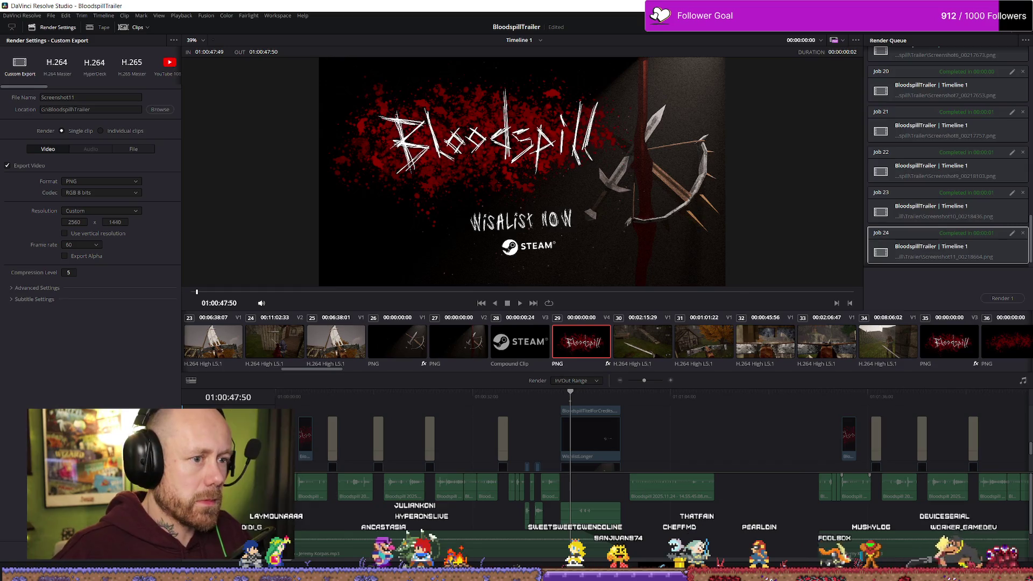
Step: Change the output file name to Screenshot12
{"action": "left_click", "coordinate": [96, 99]}
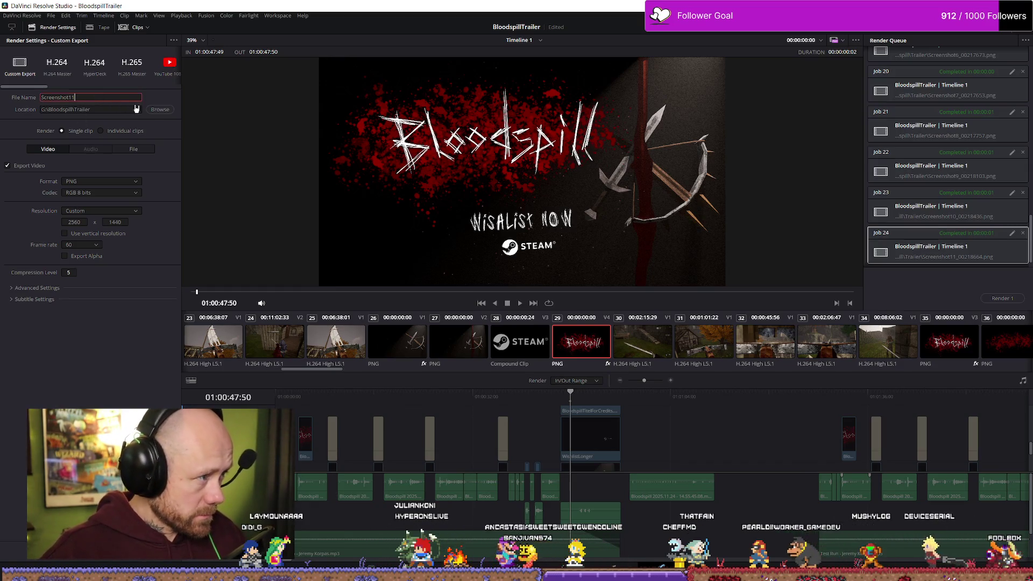
{"action": "key", "text": "BackSpace"}
{"action": "type", "text": "2"}
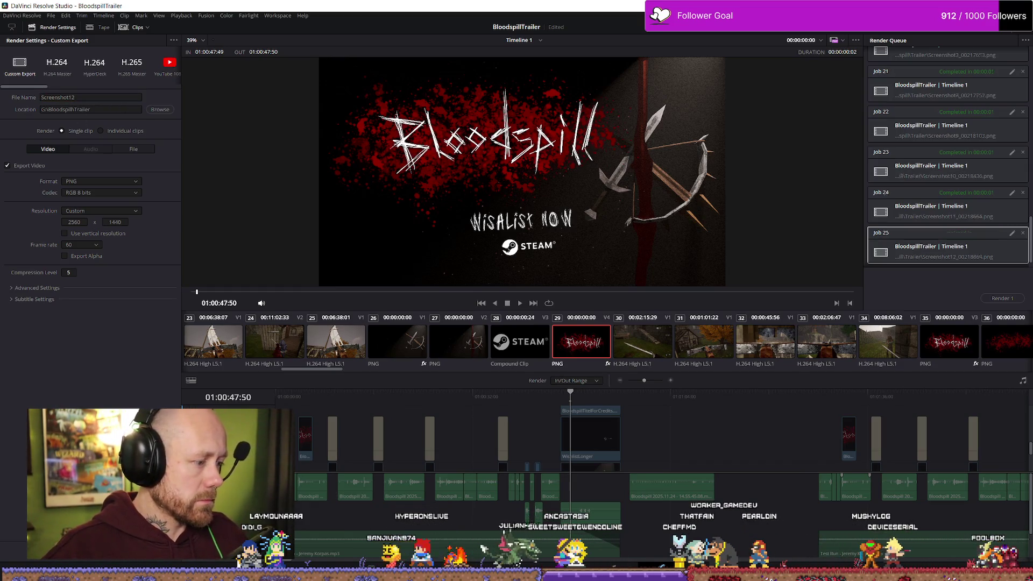
Step: Render the Screenshot12 end-card still and scrub to just before the sword swing
{"action": "left_click", "coordinate": [1012, 303]}
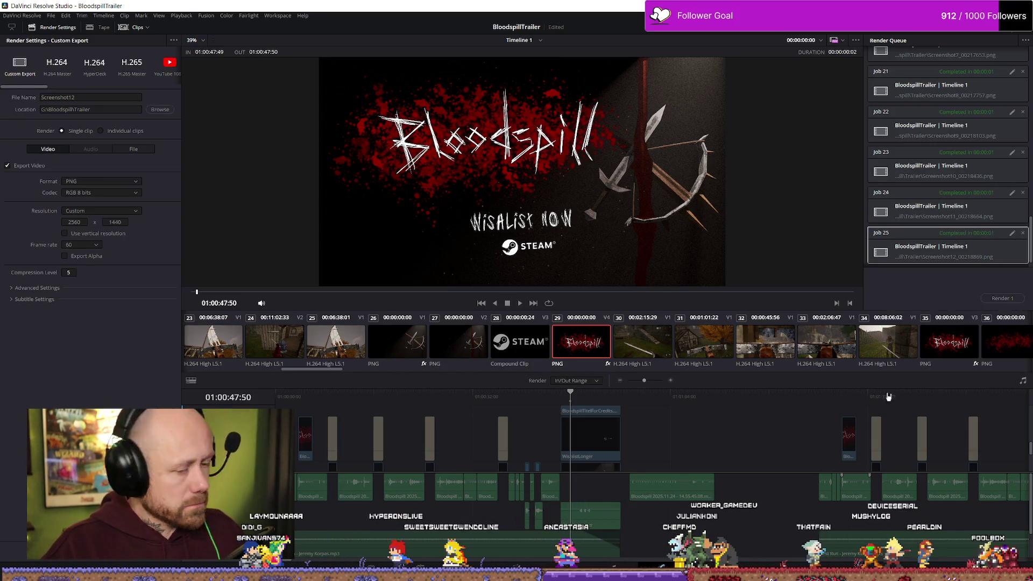
{"action": "scroll", "coordinate": [843, 421], "scroll_direction": "down", "scroll_amount": 1}
{"action": "scroll", "coordinate": [843, 425], "scroll_direction": "down", "scroll_amount": 2}
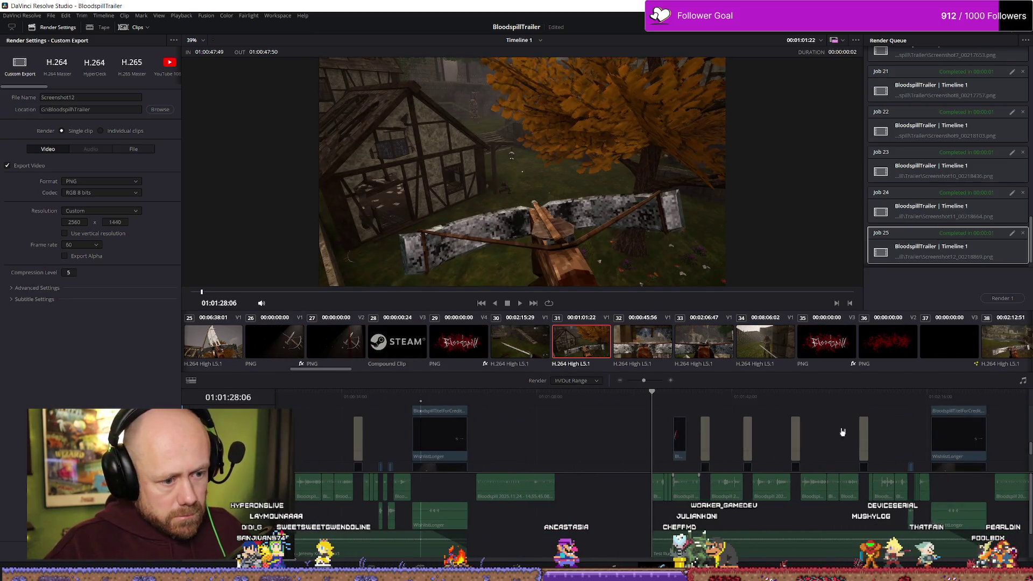
{"action": "scroll", "coordinate": [682, 401], "scroll_direction": "down", "scroll_amount": 3}
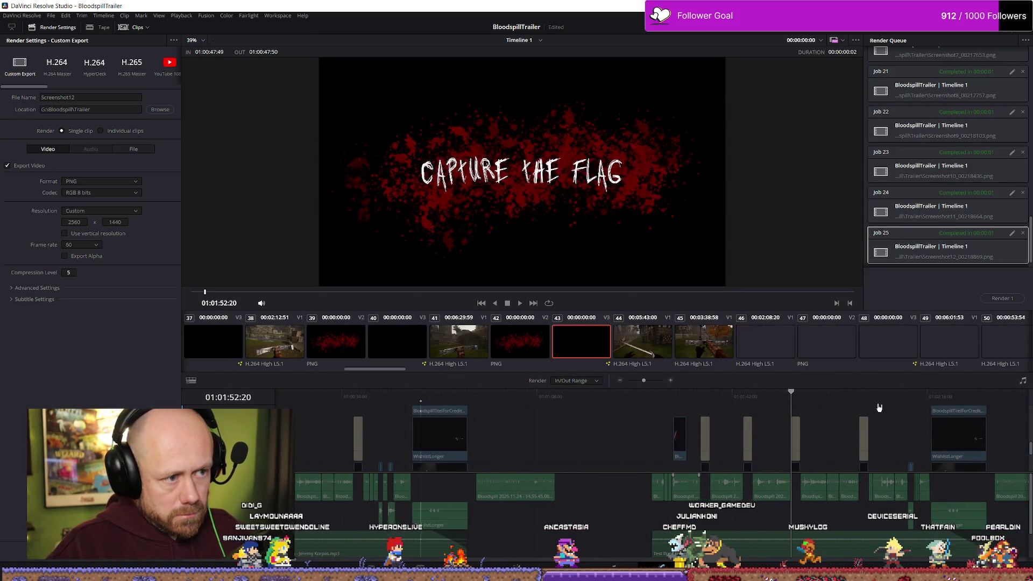
{"action": "scroll", "coordinate": [775, 415], "scroll_direction": "down", "scroll_amount": 4}
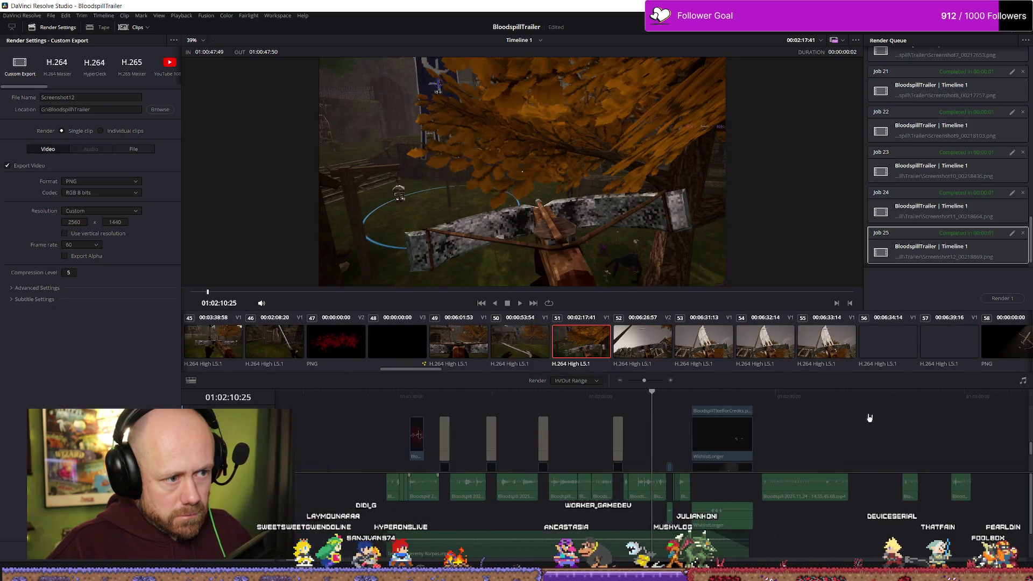
{"action": "scroll", "coordinate": [689, 416], "scroll_direction": "up", "scroll_amount": 1}
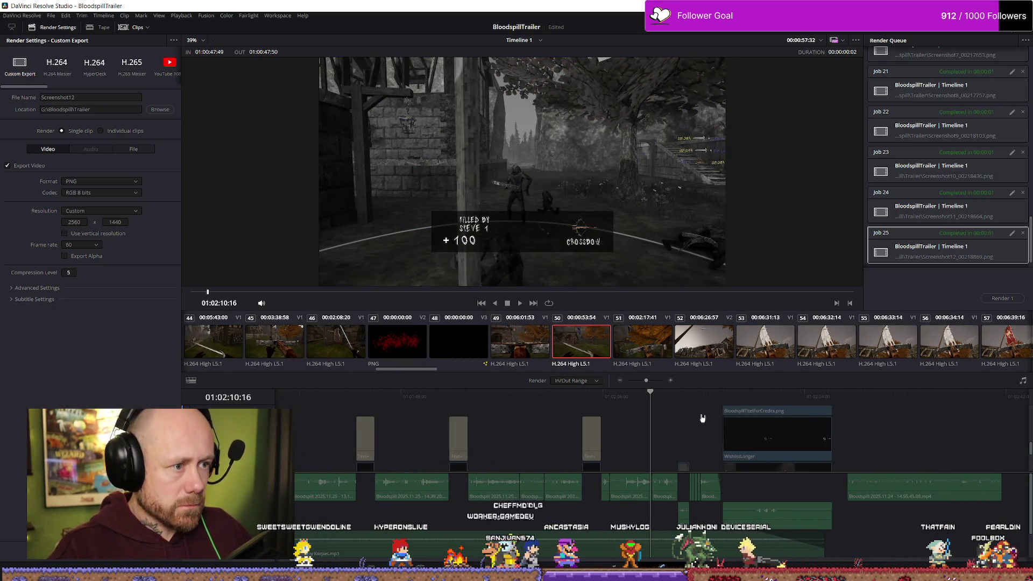
{"action": "scroll", "coordinate": [702, 418], "scroll_direction": "down", "scroll_amount": 2}
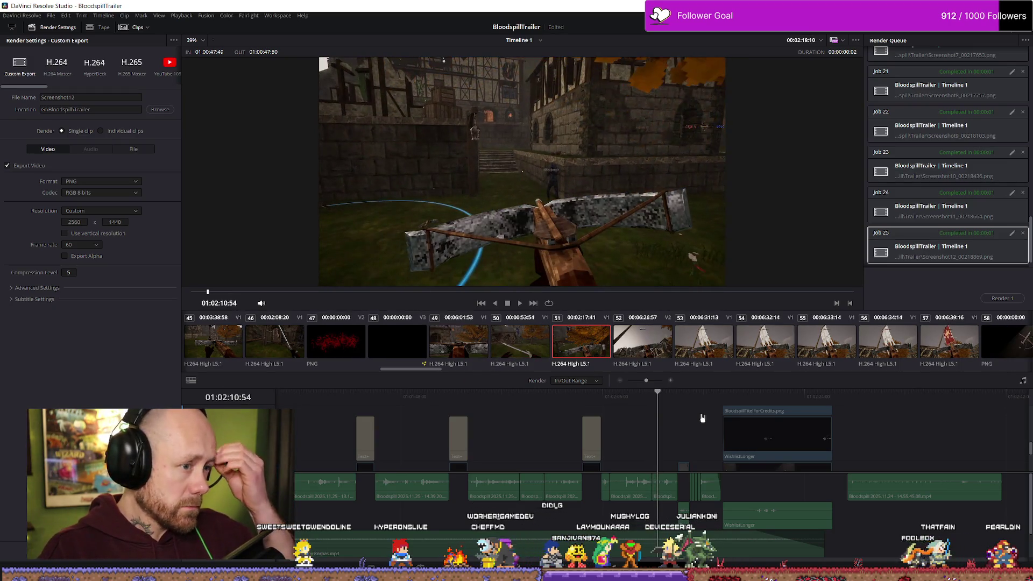
{"action": "scroll", "coordinate": [702, 418], "scroll_direction": "up", "scroll_amount": 3}
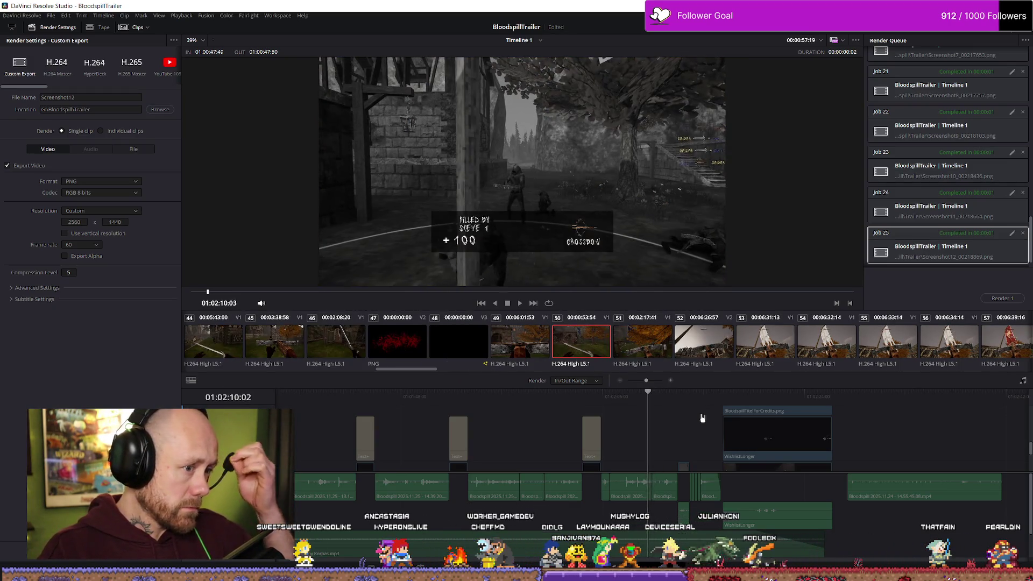
{"action": "scroll", "coordinate": [702, 418], "scroll_direction": "up", "scroll_amount": 2}
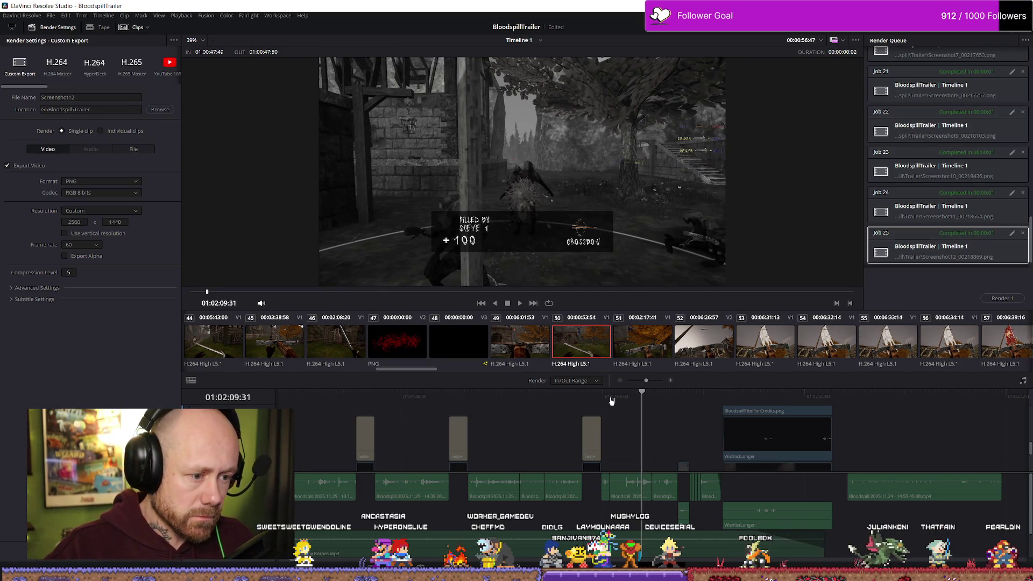
{"action": "left_click", "coordinate": [611, 401]}
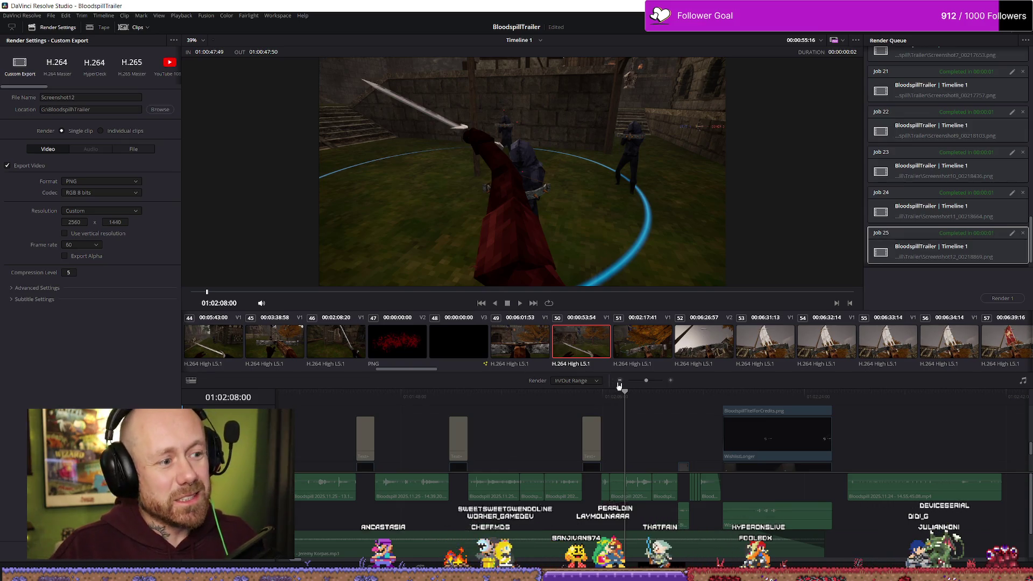
Step: Mark a one-frame In/Out range at 01:02:08:00 on the sword swing
{"action": "key", "text": "i"}
{"action": "key", "text": "o"}
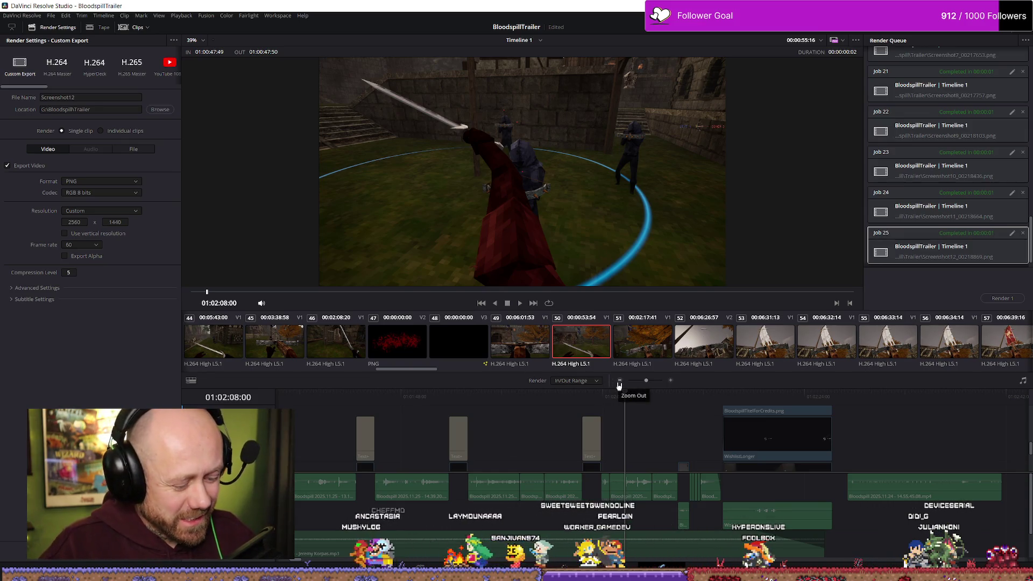
{"action": "key", "text": "Right"}
{"action": "key", "text": "o"}
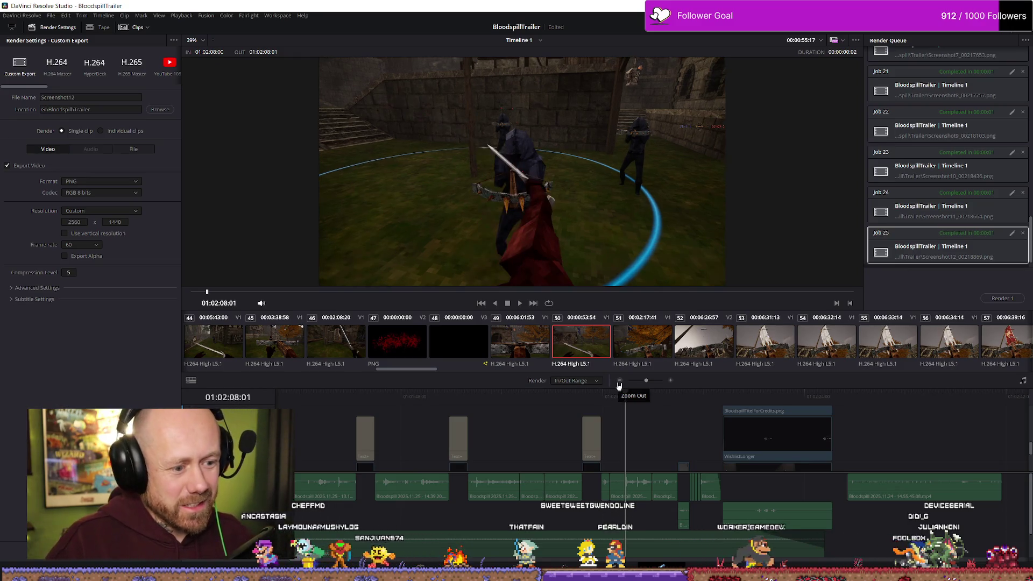
Step: Render the sword-fight frame as Screenshot13, then step back to find another frame
{"action": "left_click", "coordinate": [101, 99]}
{"action": "type", "text": "3"}
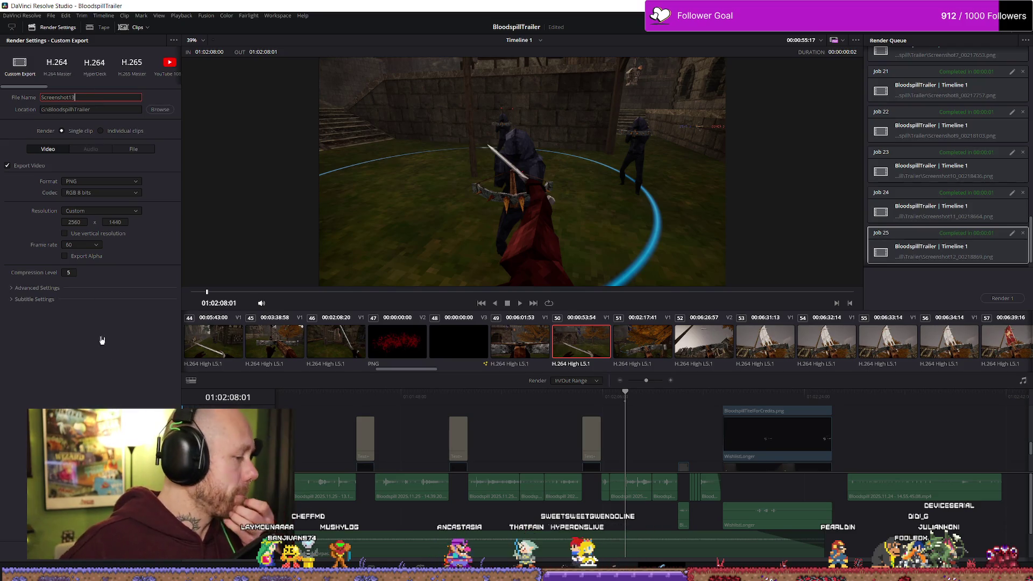
{"action": "left_click", "coordinate": [1005, 299]}
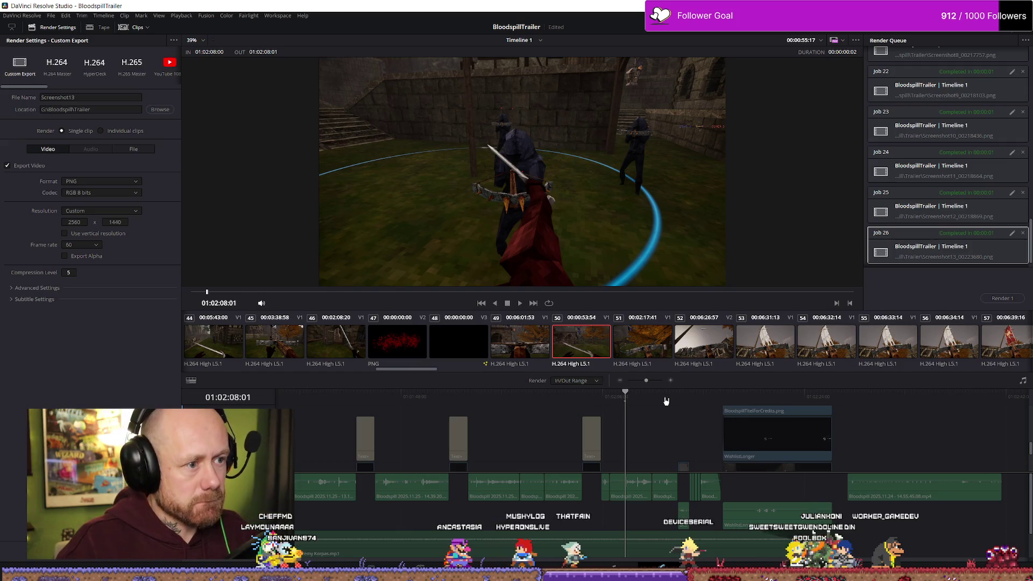
{"action": "key", "text": "Right"}
{"action": "key", "text": "Right"}
{"action": "key", "text": "Right"}
{"action": "key", "text": "Left"}
{"action": "key", "text": "Left"}
{"action": "key", "text": "Left"}
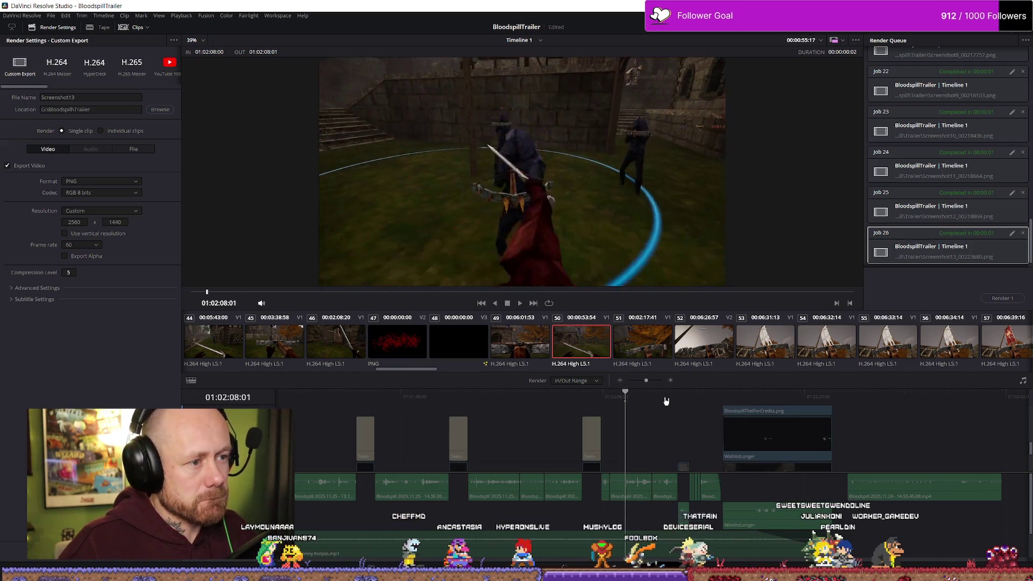
{"action": "key", "text": "Left"}
{"action": "key", "text": "Left"}
{"action": "key", "text": "Left"}
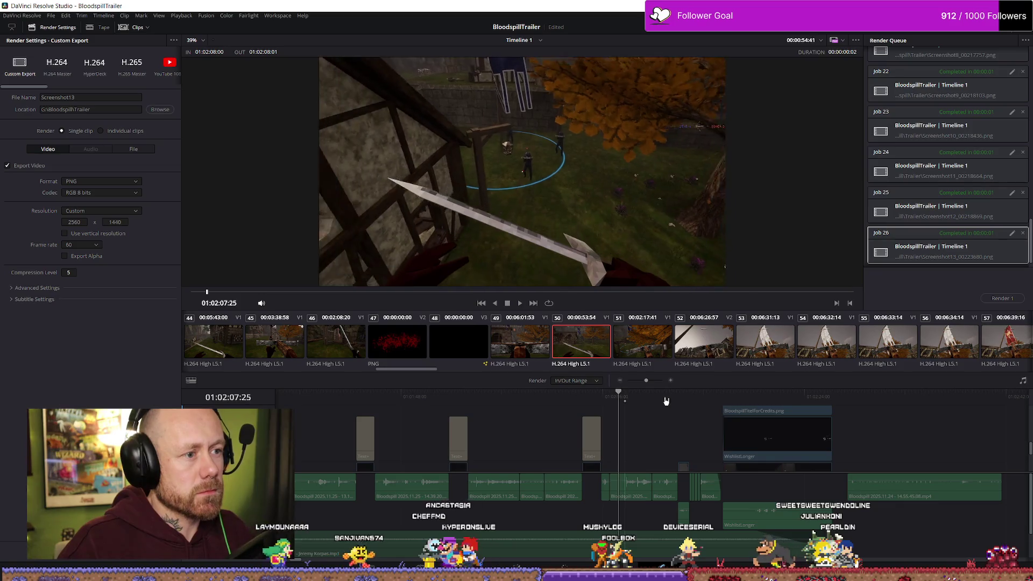
{"action": "key", "text": "Left"}
{"action": "key", "text": "Left"}
{"action": "key", "text": "Left"}
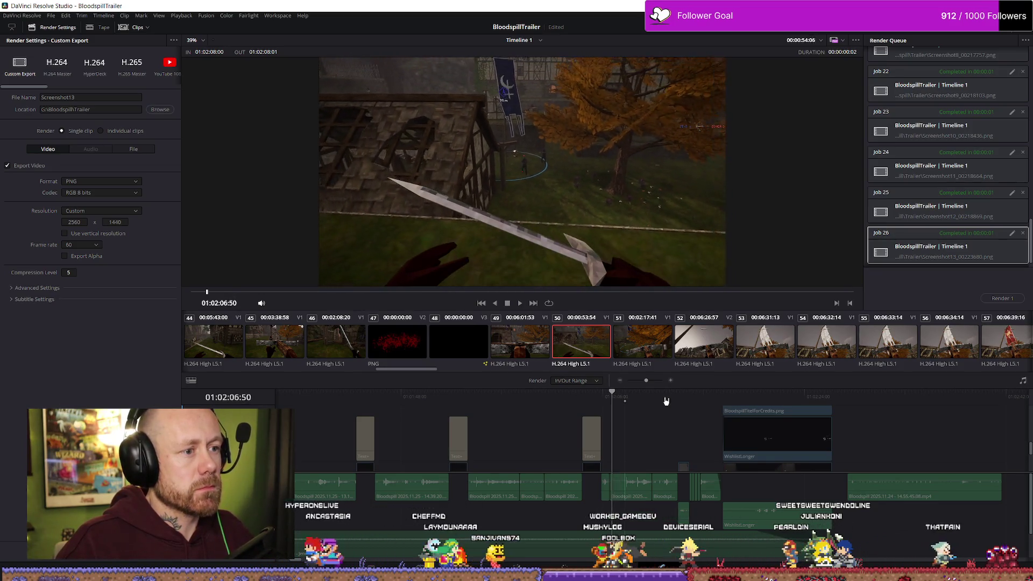
{"action": "key", "text": "Right"}
{"action": "key", "text": "Right"}
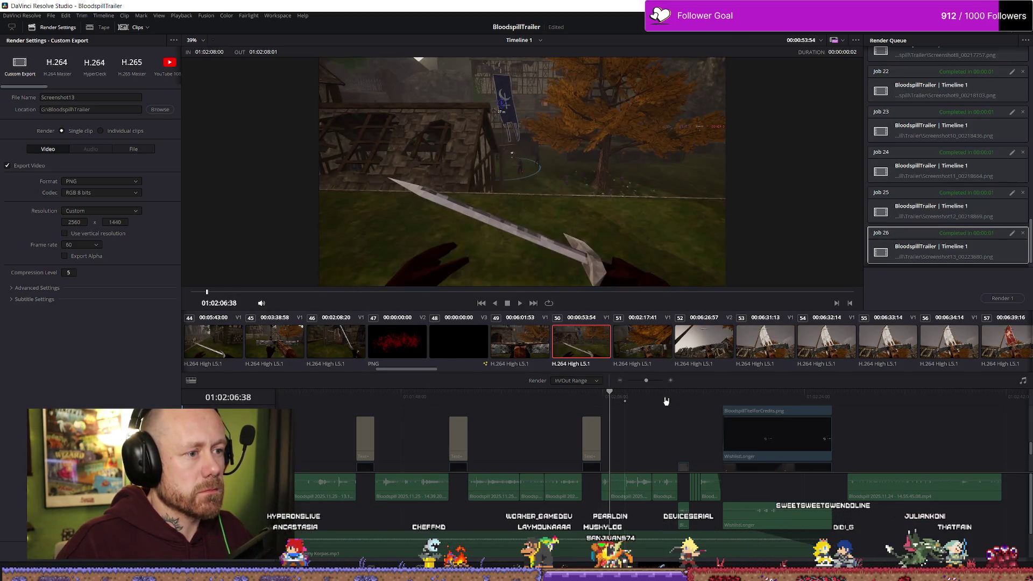
{"action": "key", "text": "Right"}
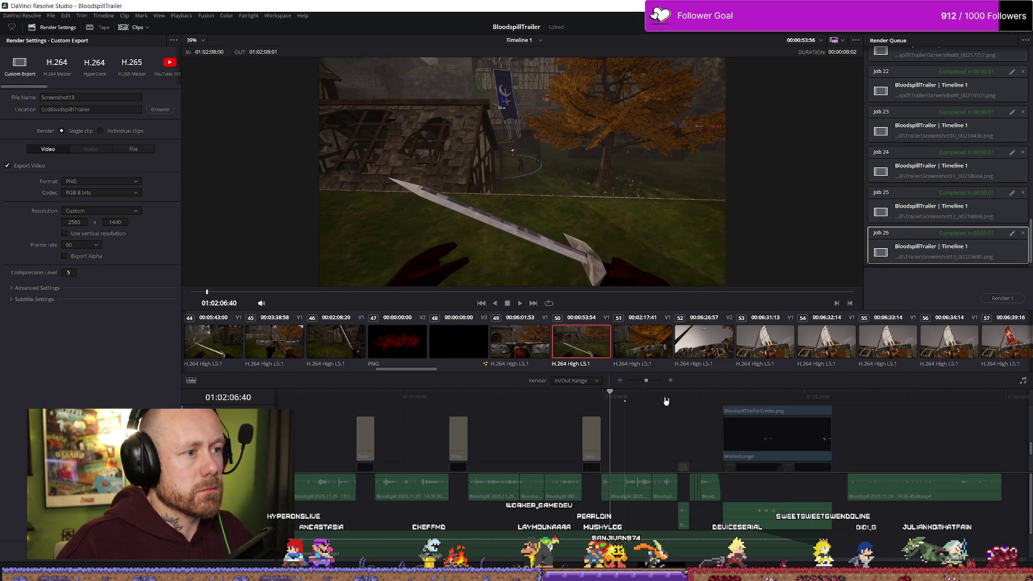
{"action": "key", "text": "Right"}
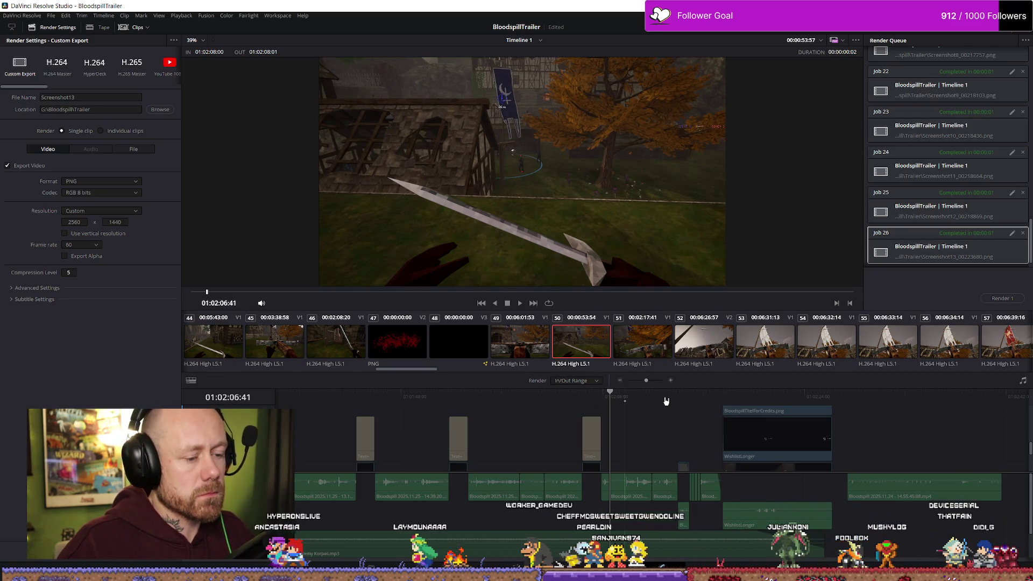
Step: Mark a one-frame range at 01:02:06:41, rename the output to Screenshot14, and render it
{"action": "key", "text": "i"}
{"action": "key", "text": "Right"}
{"action": "key", "text": "o"}
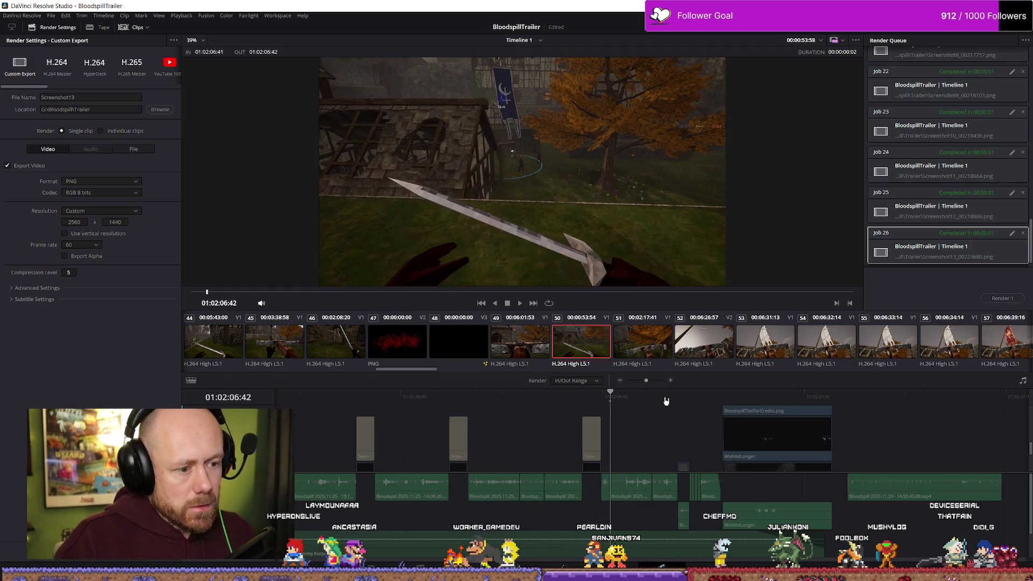
{"action": "left_click", "coordinate": [117, 98]}
{"action": "key", "text": "BackSpace"}
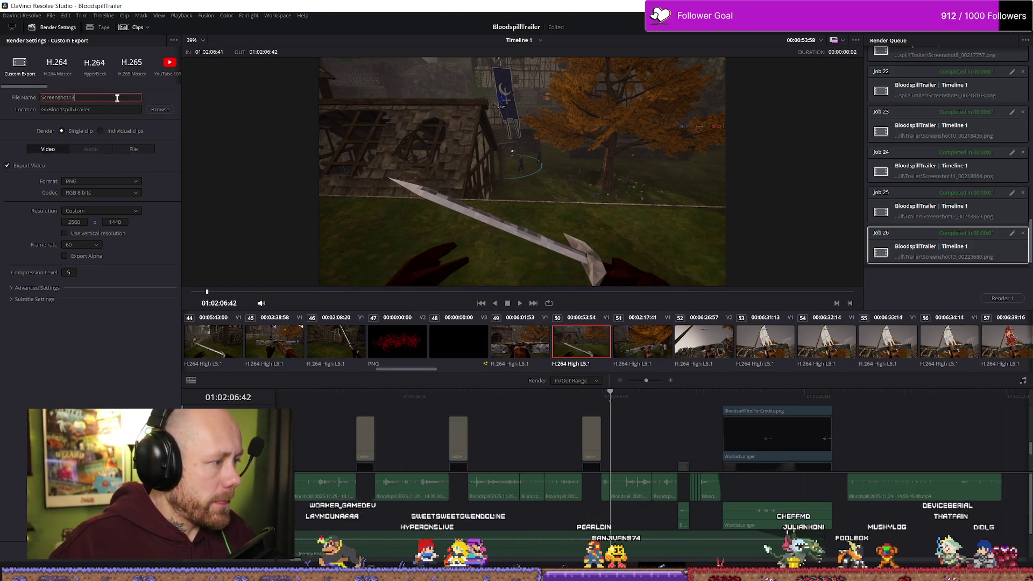
{"action": "type", "text": "4"}
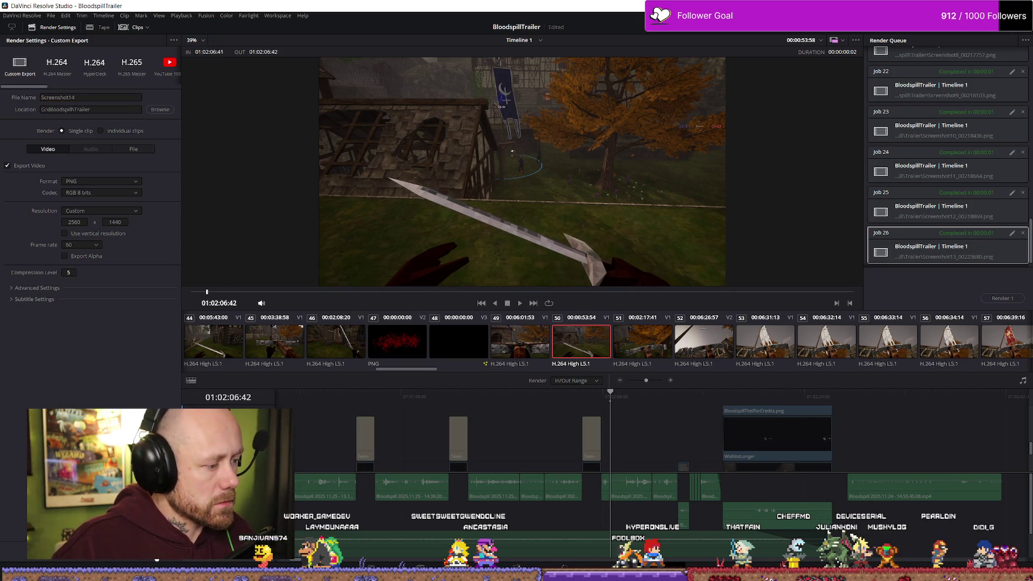
{"action": "left_click", "coordinate": [1021, 298]}
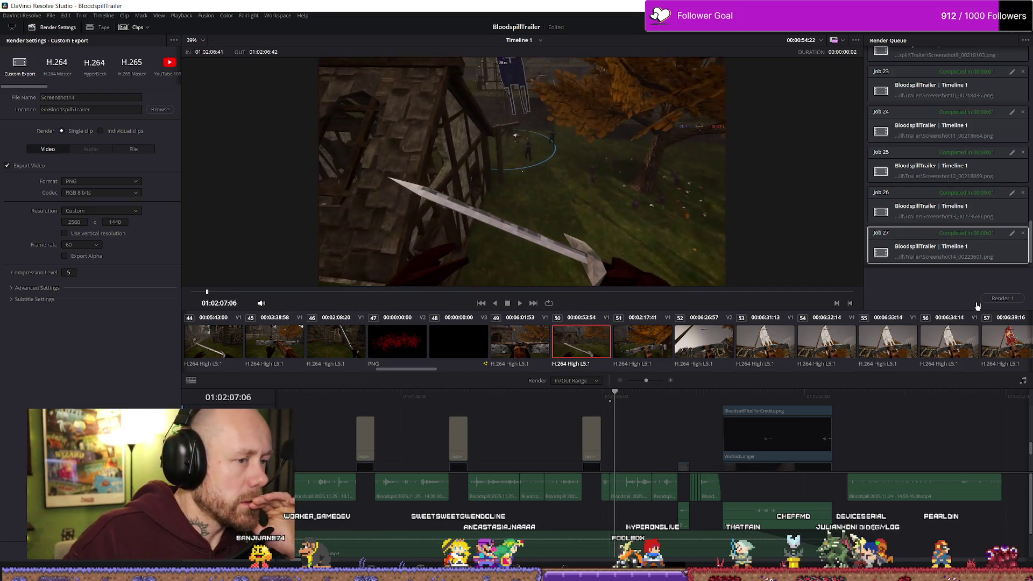
{"action": "left_click_drag", "start_coordinate": [634, 397], "coordinate": [661, 401]}
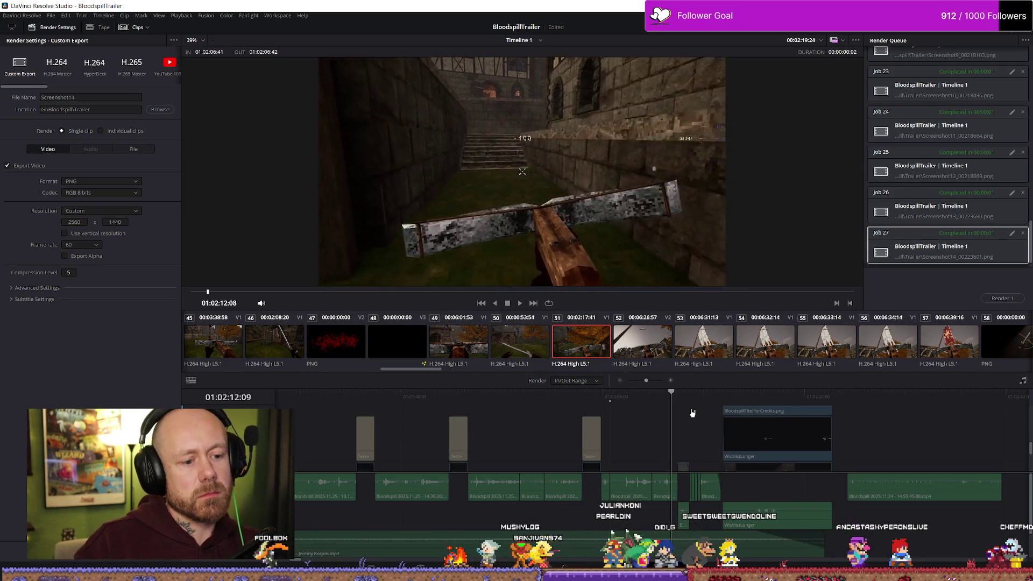
Step: Save the BloodspillTrailer project via File > Save Project and clear In/Out with Alt+X
{"action": "left_click", "coordinate": [711, 395]}
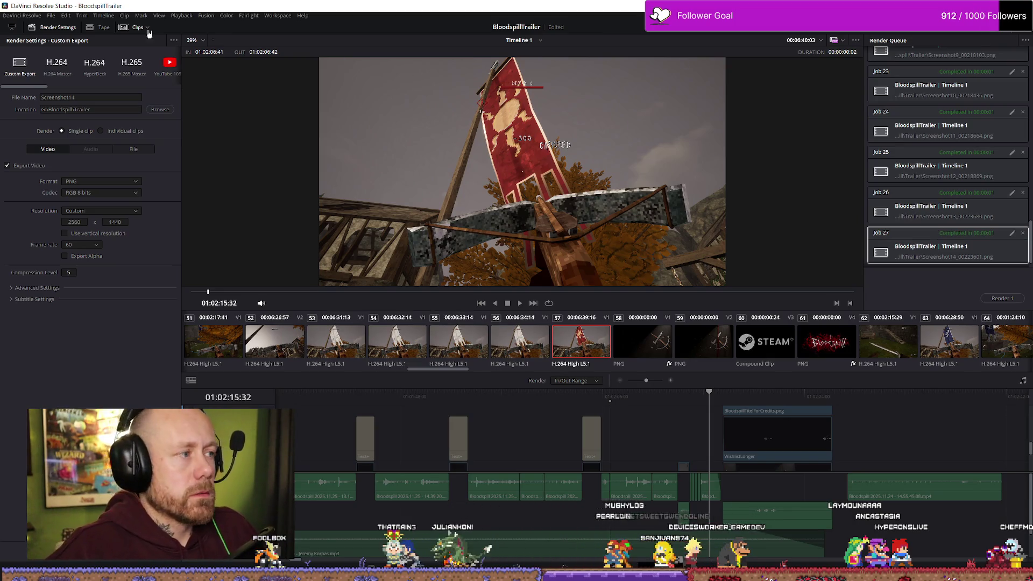
{"action": "left_click", "coordinate": [52, 16]}
{"action": "left_click", "coordinate": [76, 93]}
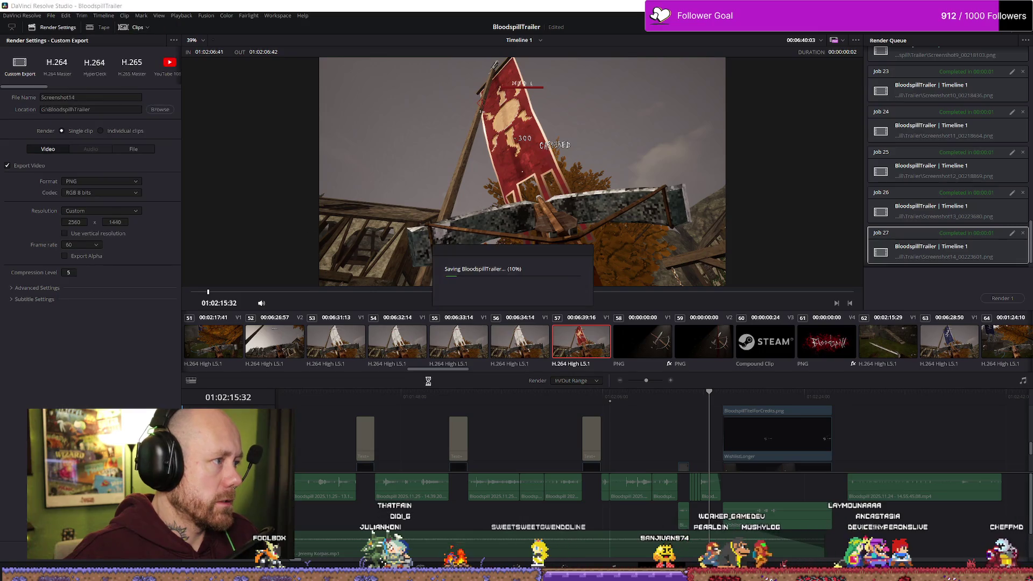
{"action": "scroll", "coordinate": [486, 494], "scroll_direction": "down", "scroll_amount": 5}
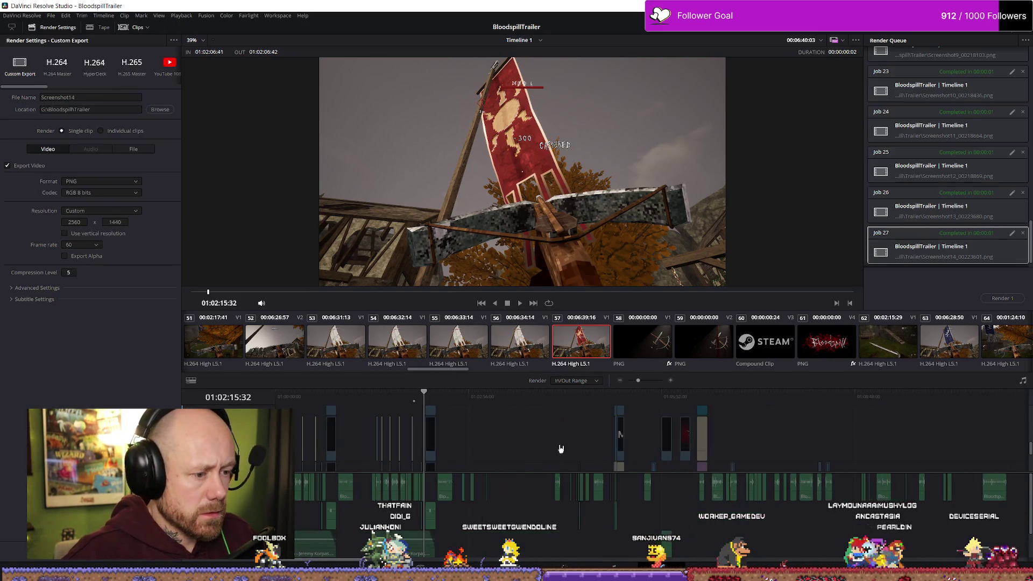
{"action": "key", "text": "alt+x"}
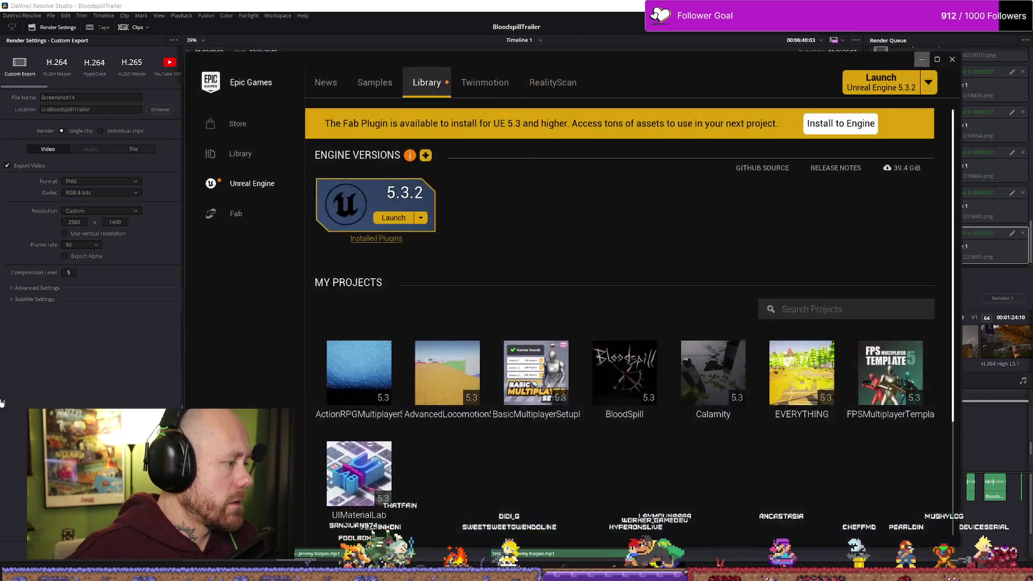
Step: Launch the BloodSpill project tile in Unreal Engine 5.3.2 and minimize the launcher
{"action": "double_click", "coordinate": [613, 355]}
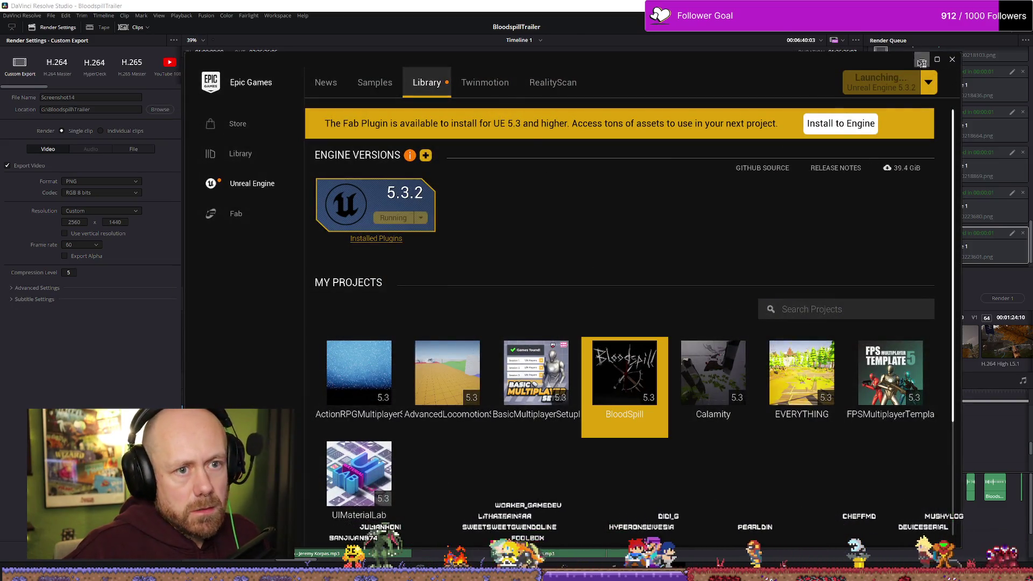
{"action": "left_click", "coordinate": [922, 63]}
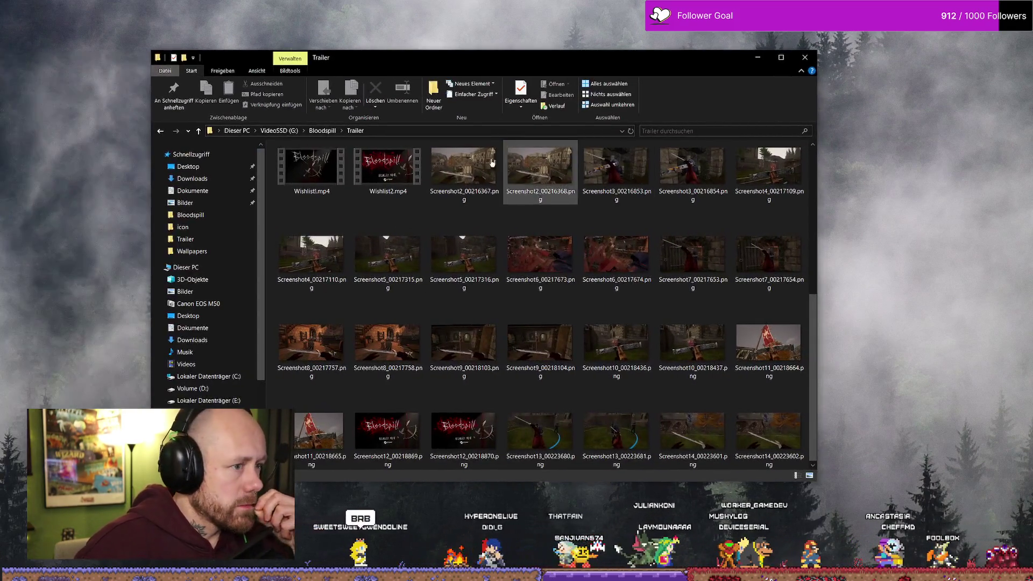
Step: Open Screenshot2 from the Trailer folder in Photos, flip through the stills, then close Photos and Explorer
{"action": "left_click", "coordinate": [463, 188]}
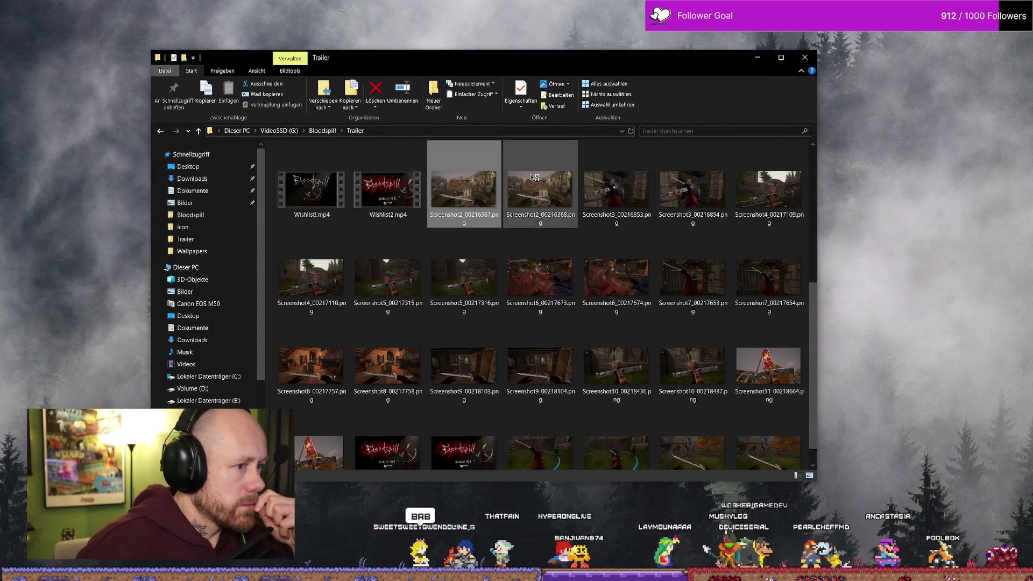
{"action": "key", "text": "Return"}
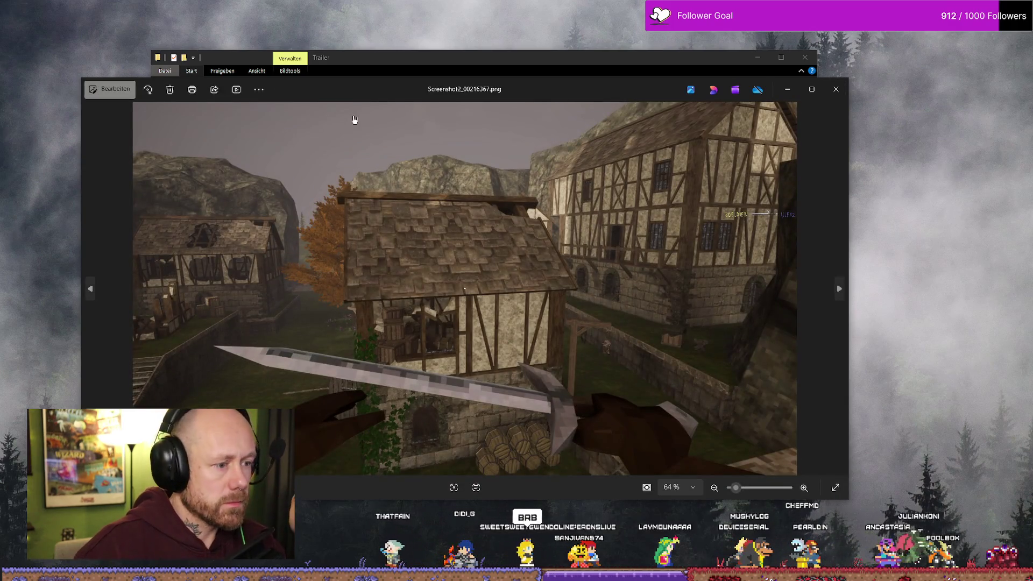
{"action": "key", "text": "Right"}
{"action": "key", "text": "Right"}
{"action": "key", "text": "Left"}
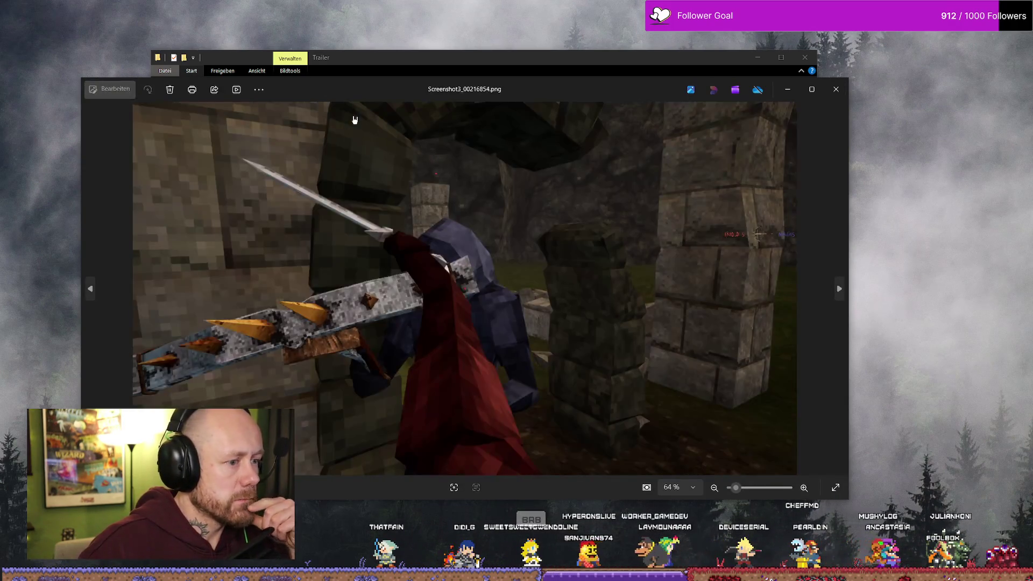
{"action": "key", "text": "Right"}
{"action": "key", "text": "Right"}
{"action": "key", "text": "Right"}
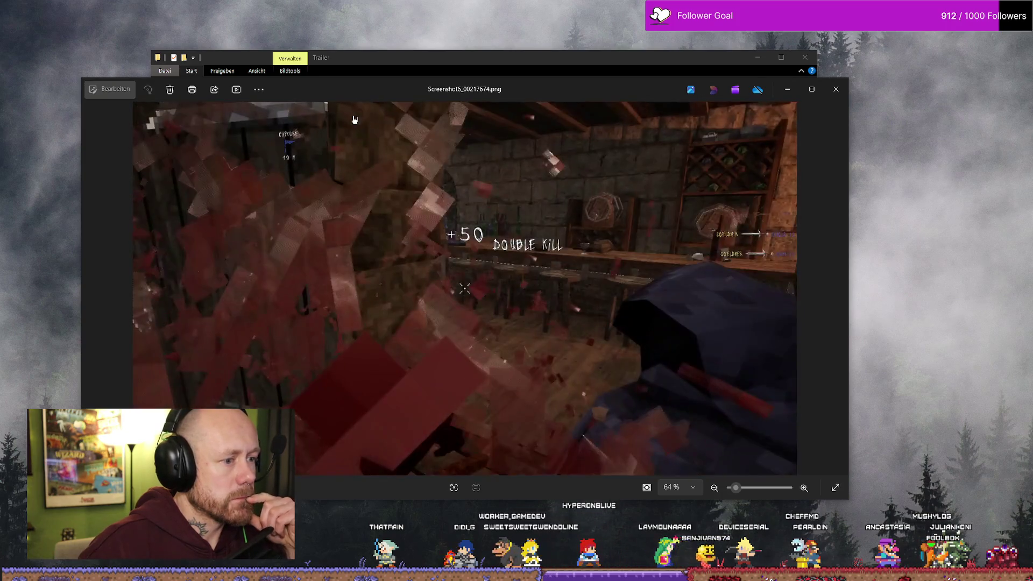
{"action": "key", "text": "Right"}
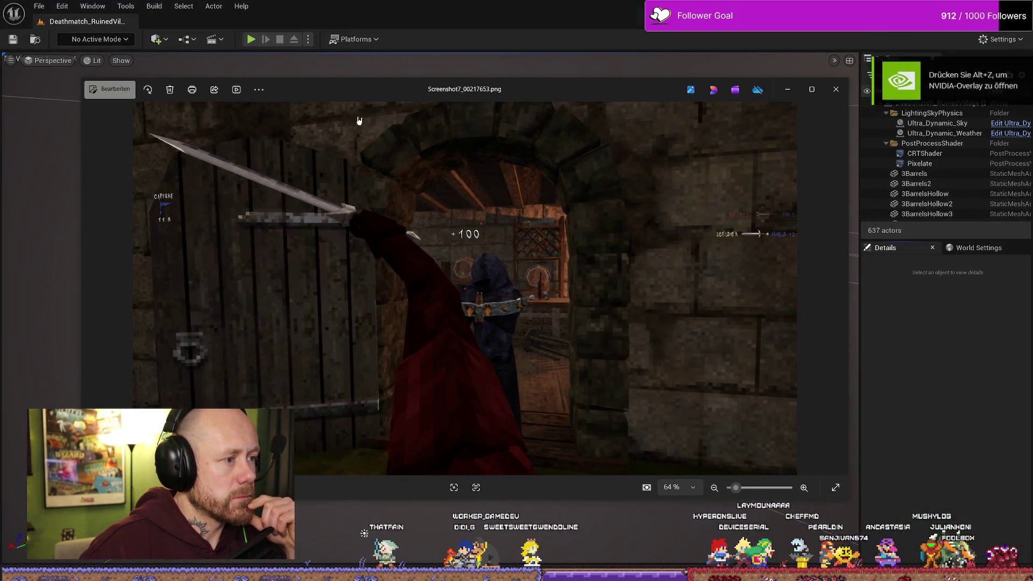
{"action": "left_click", "coordinate": [839, 81]}
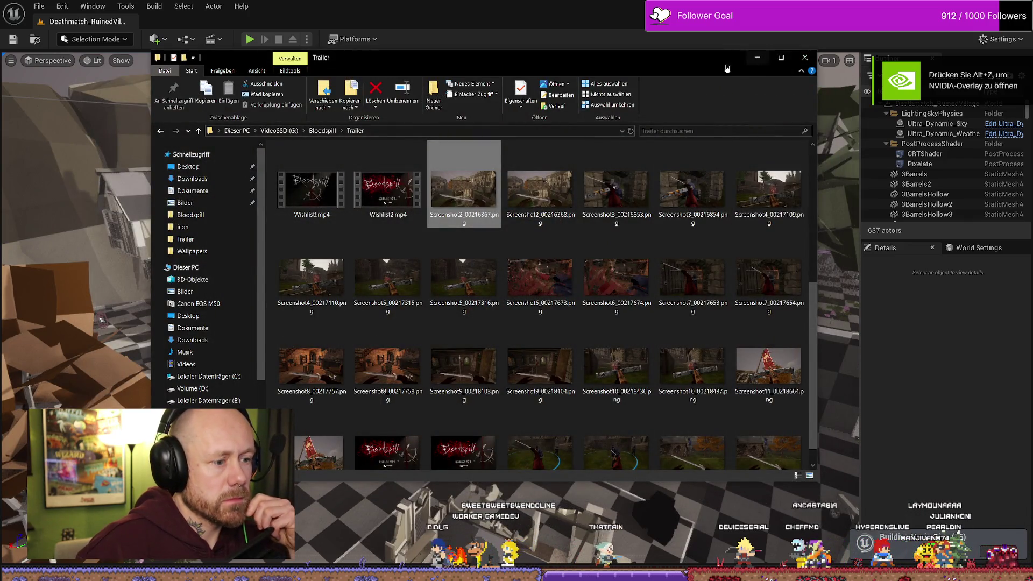
{"action": "left_click", "coordinate": [805, 57]}
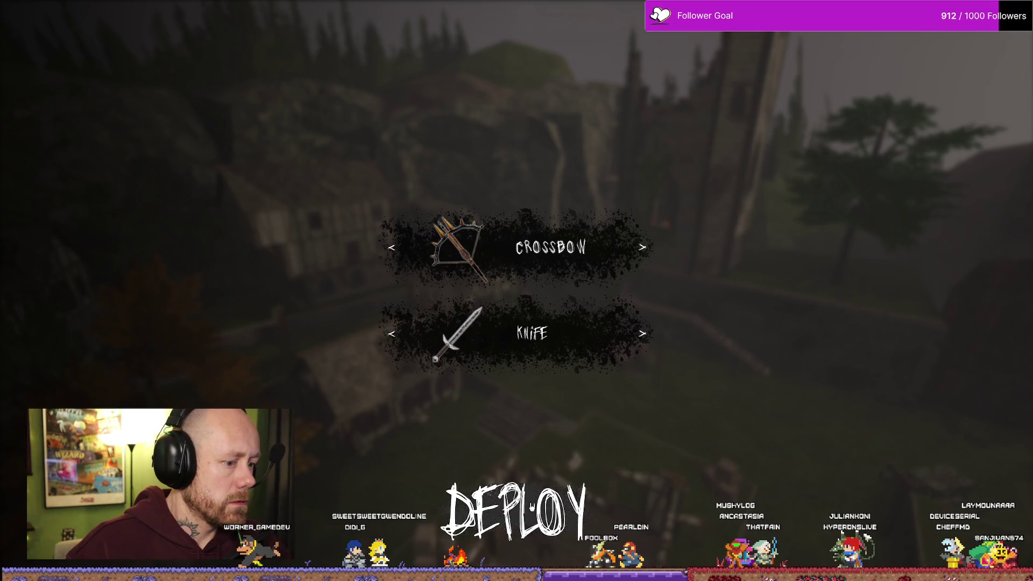
Step: Deploy into the village match with the crossbow and walk toward the buildings
{"action": "left_click", "coordinate": [514, 511]}
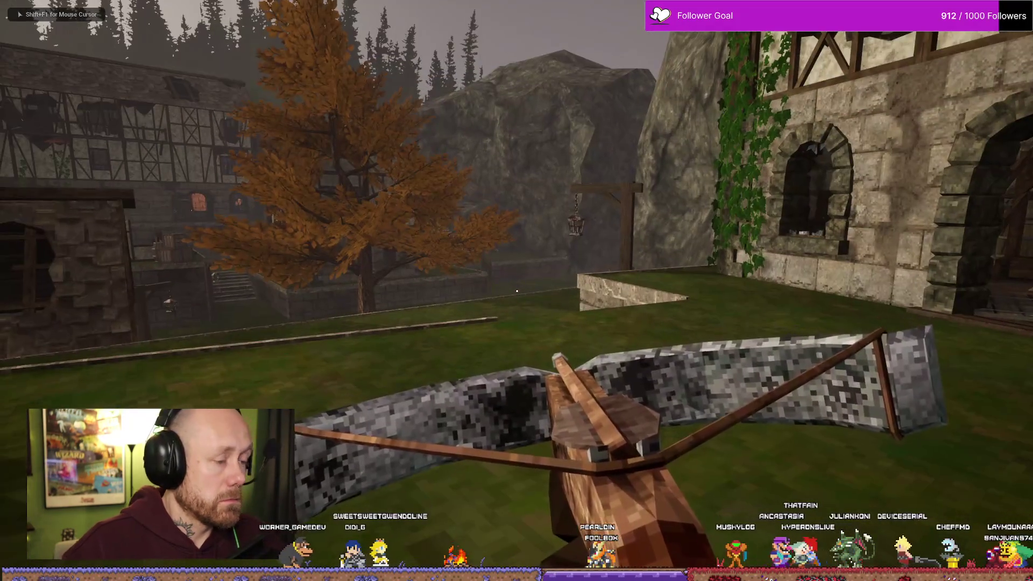
{"action": "key", "text": "w"}
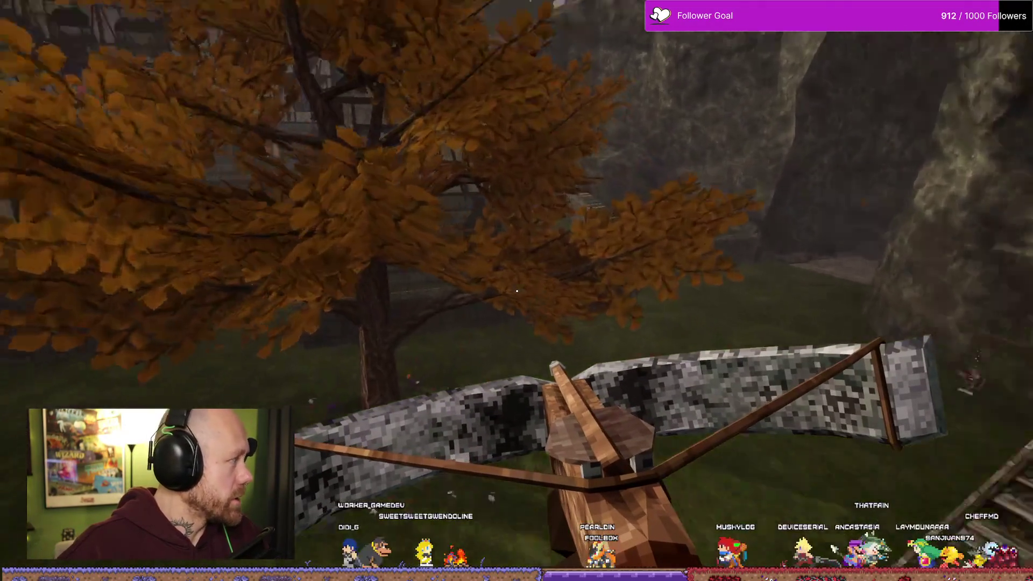
{"action": "key", "text": "w"}
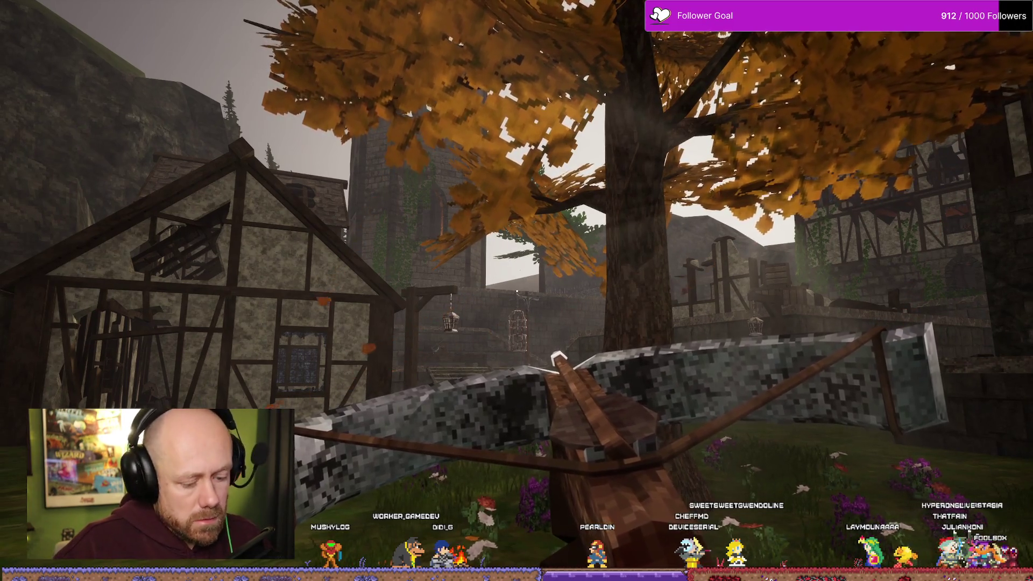
Step: Fire the crossbow three times, then end the play session
{"action": "left_click", "coordinate": [516, 291]}
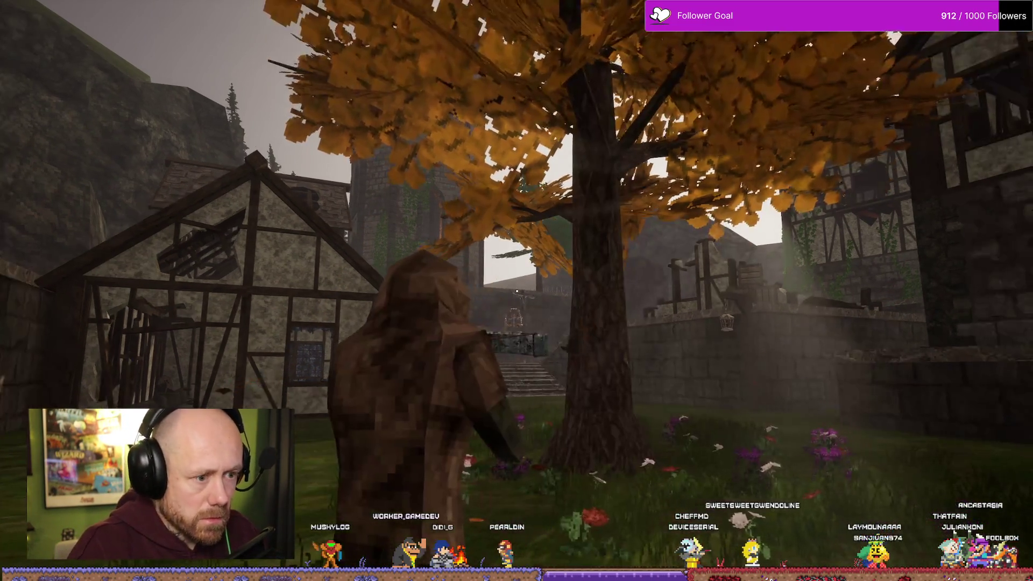
{"action": "left_click", "coordinate": [517, 291]}
{"action": "left_click", "coordinate": [516, 291]}
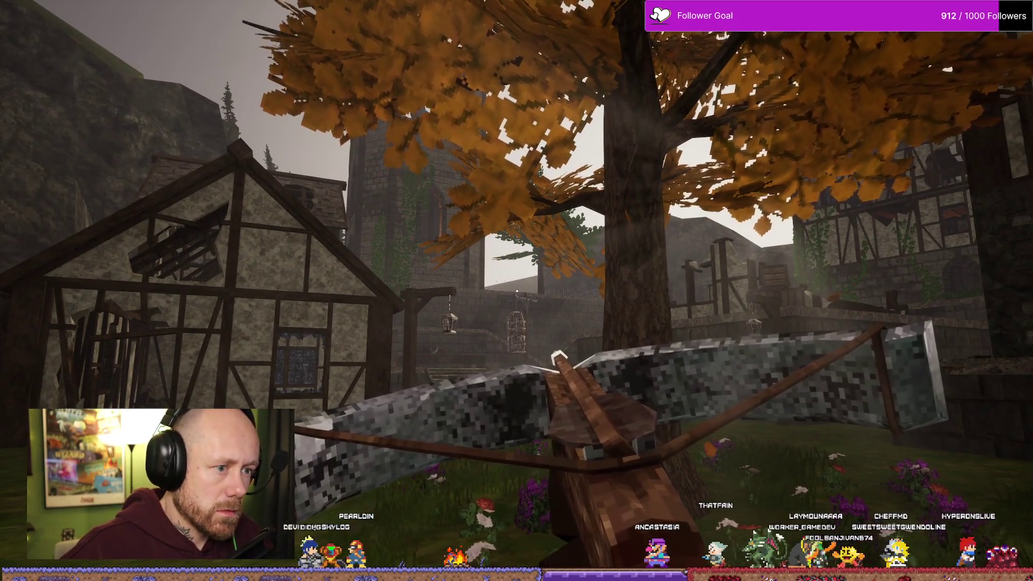
{"action": "key", "text": "Escape"}
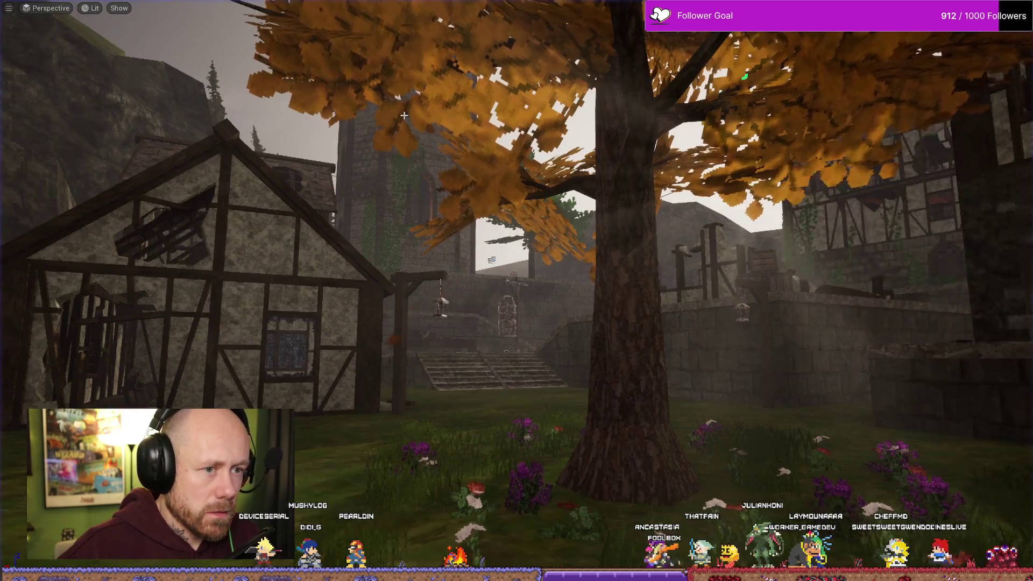
Step: Open the viewport's High Resolution Screenshot settings, then close them
{"action": "left_click", "coordinate": [9, 8]}
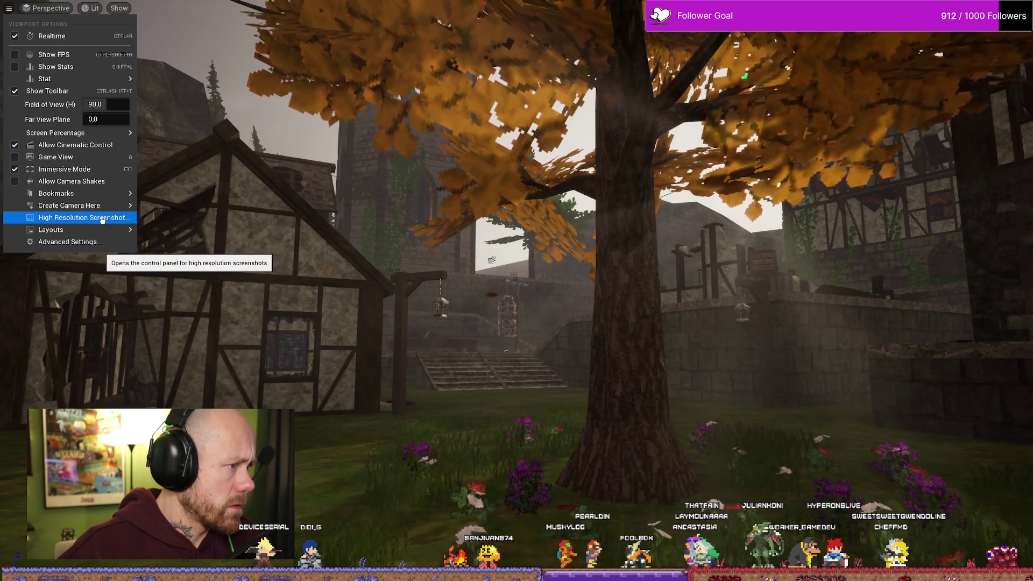
{"action": "left_click", "coordinate": [102, 220]}
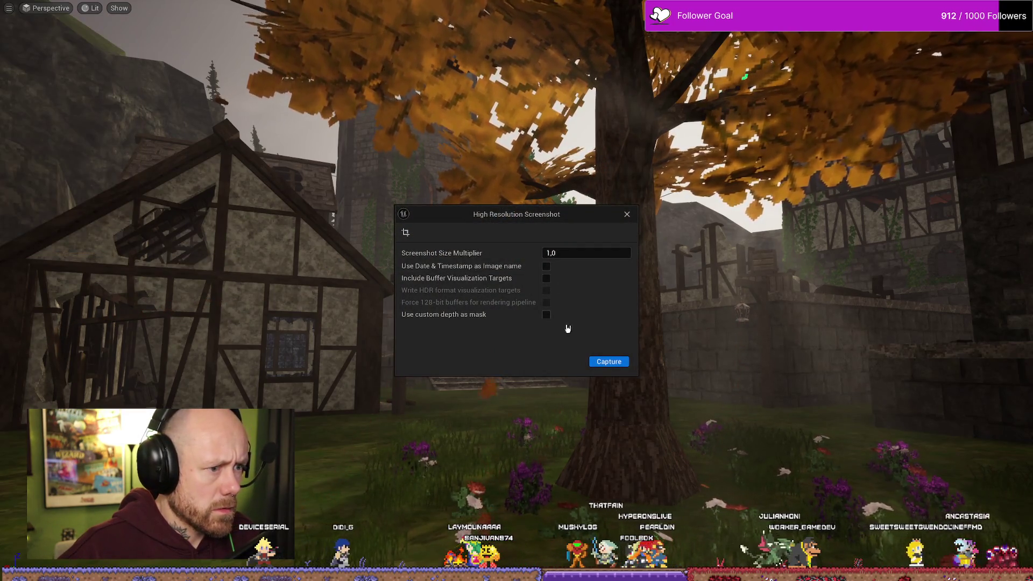
{"action": "left_click", "coordinate": [626, 215]}
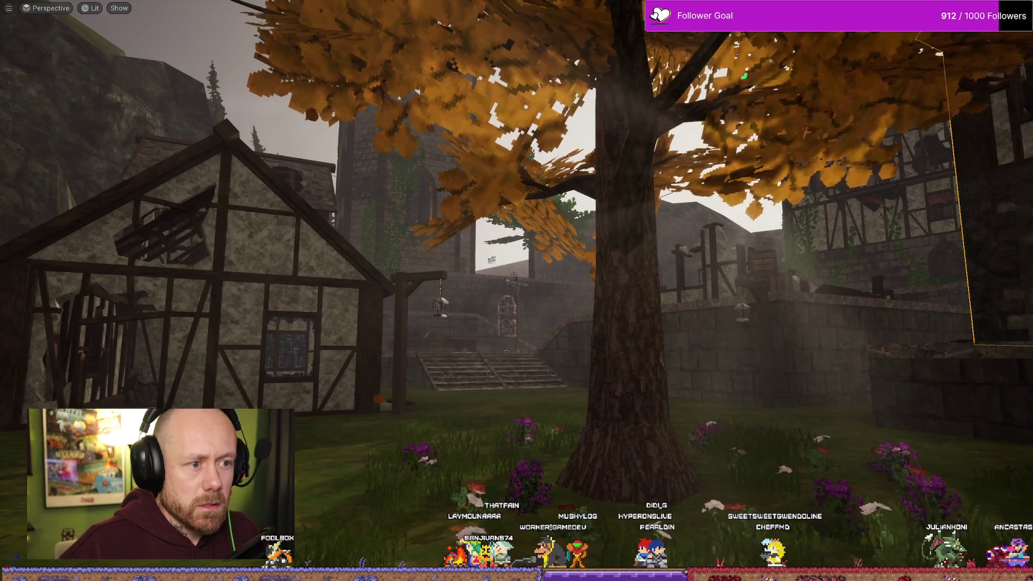
Step: Exit immersive mode, browse the File and Edit menus, and start Play in Editor
{"action": "key", "text": "F11"}
{"action": "left_click", "coordinate": [35, 11]}
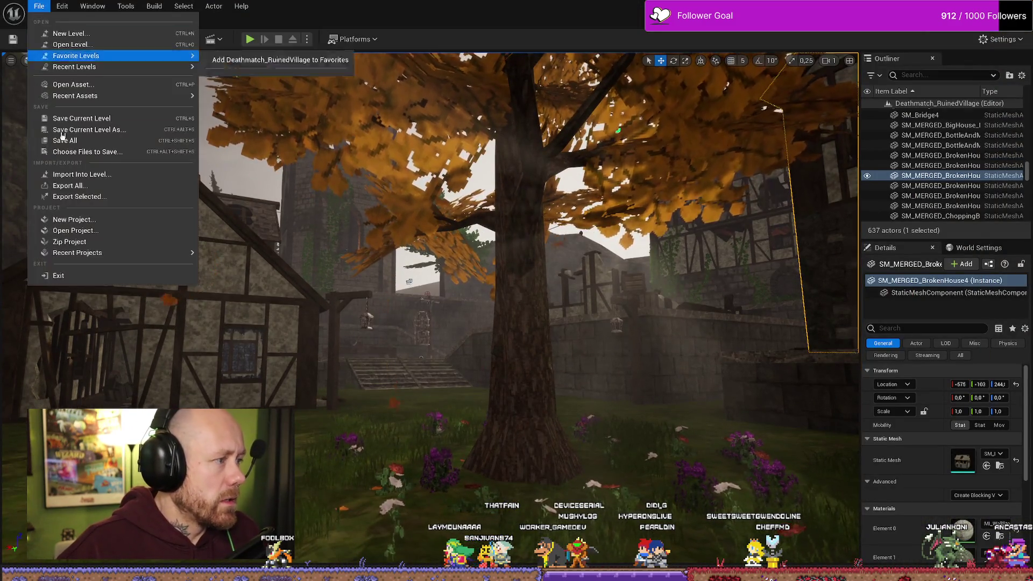
{"action": "left_click", "coordinate": [63, 7]}
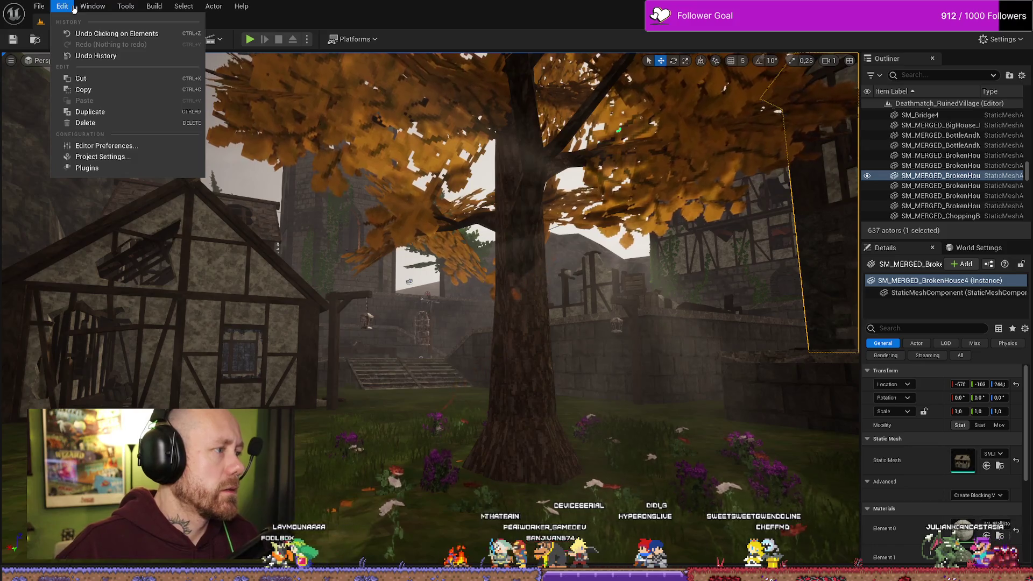
{"action": "left_click", "coordinate": [483, 11]}
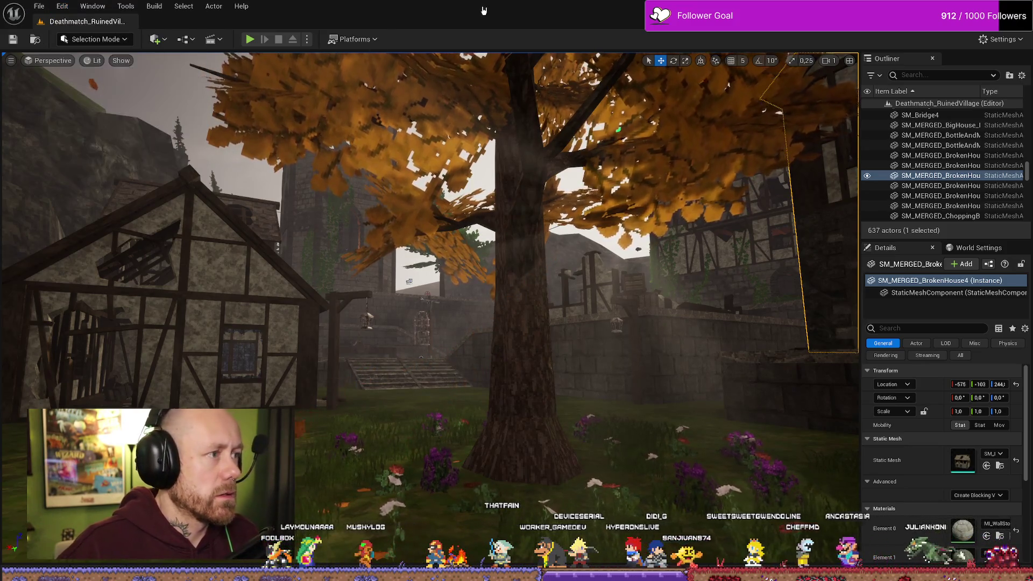
{"action": "key", "text": "alt+p"}
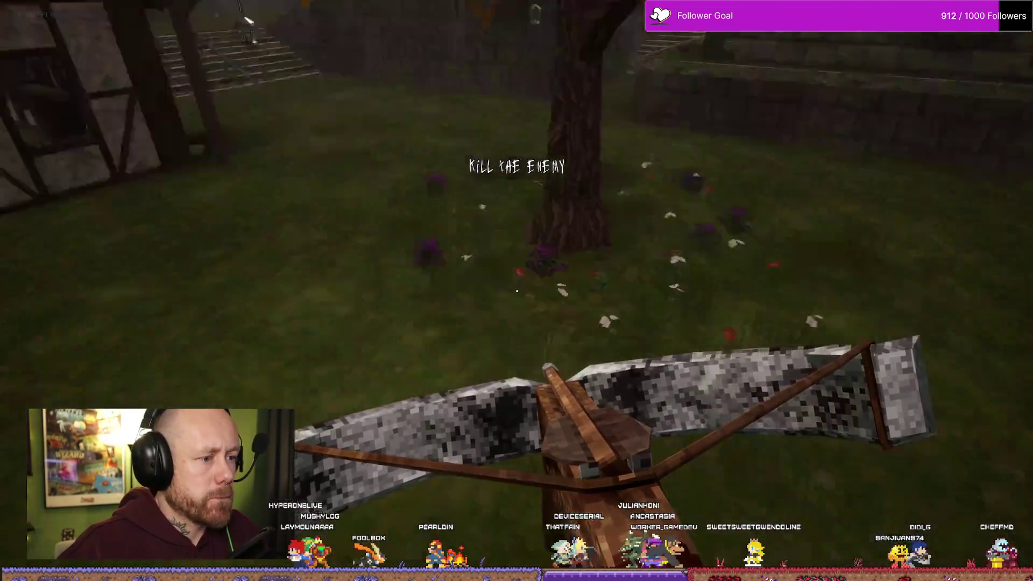
Step: Walk past the autumn tree, stop the test, frame the house and tree, and replay
{"action": "key", "text": "w"}
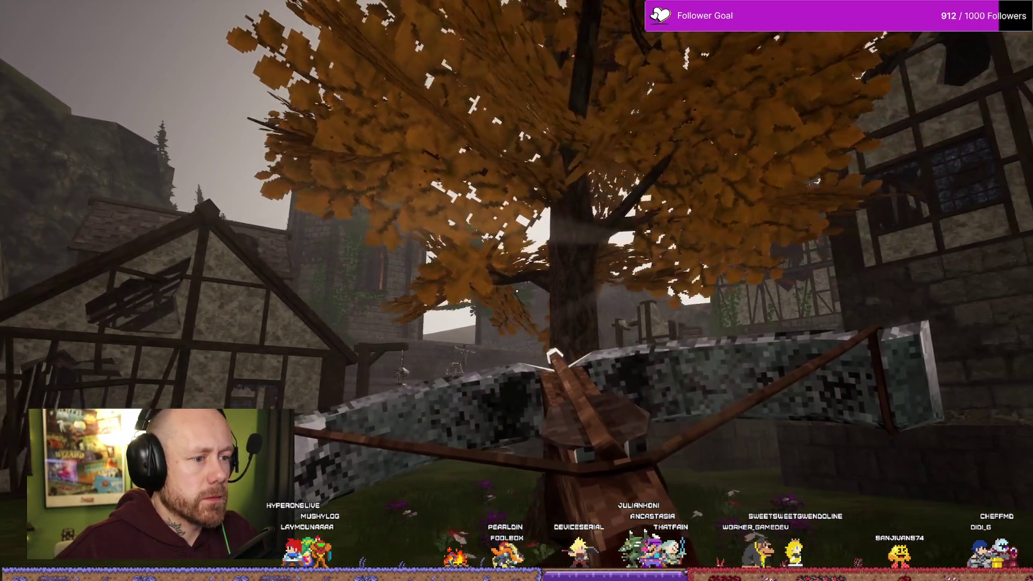
{"action": "key", "text": "w"}
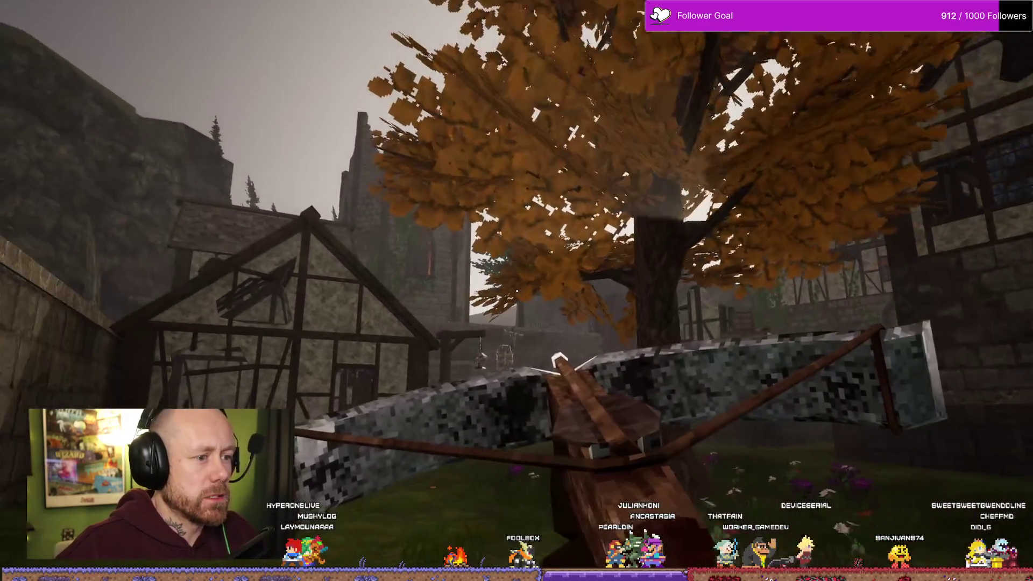
{"action": "key", "text": "Escape"}
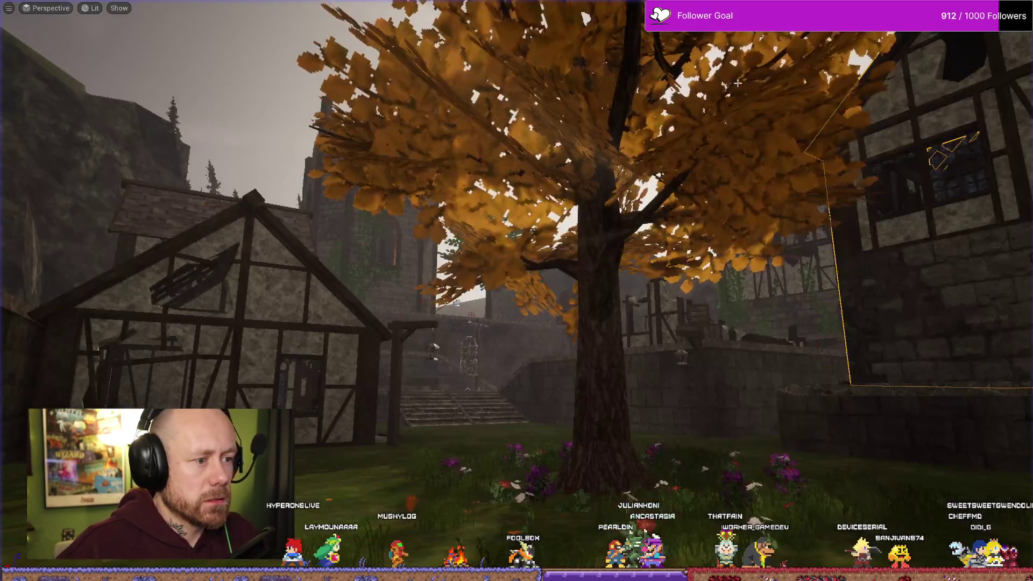
{"action": "left_click_drag", "start_coordinate": [538, 71], "coordinate": [538, 71]}
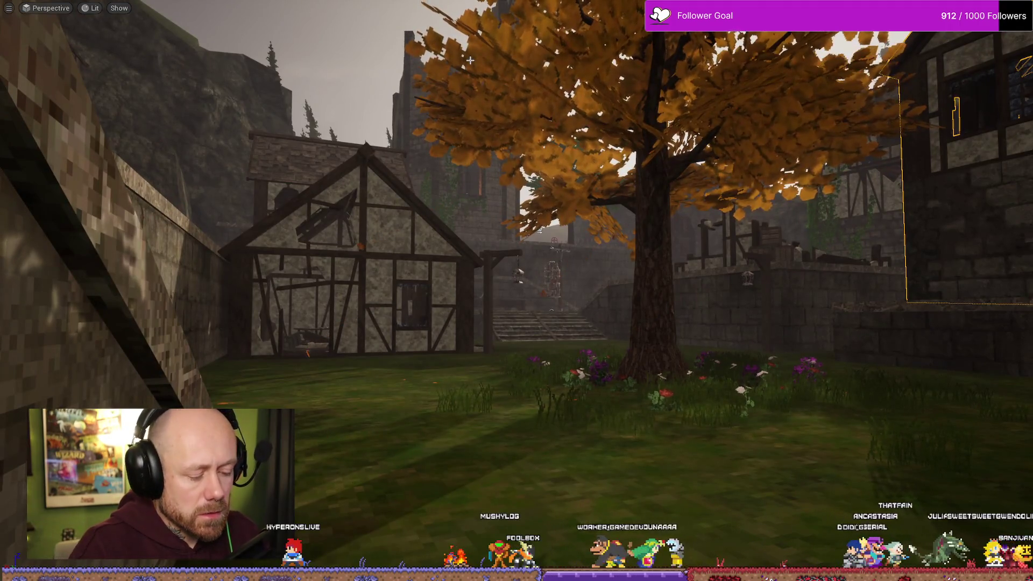
{"action": "key", "text": "alt+p"}
{"action": "key", "text": "alt+p"}
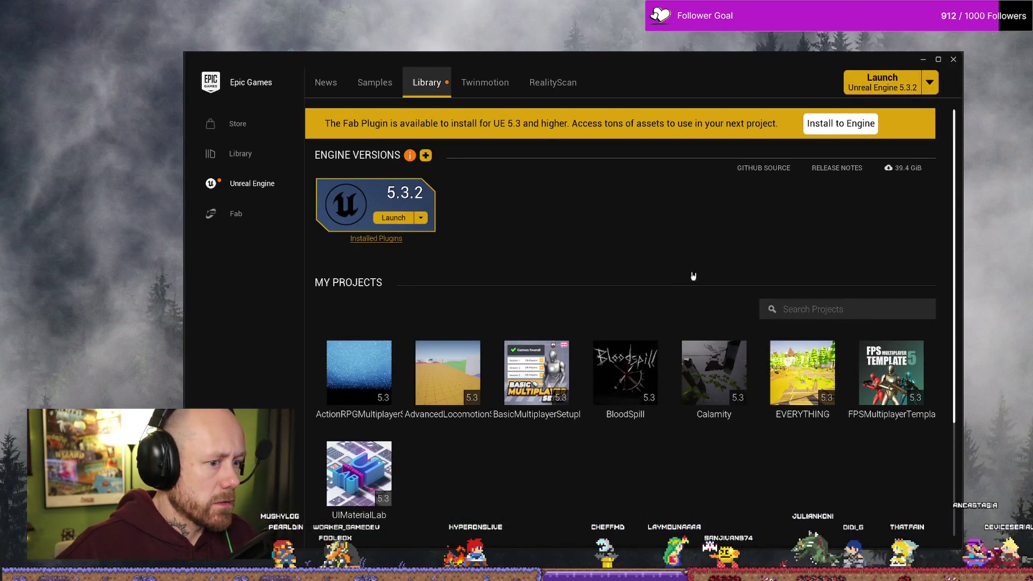
Step: Open the BloodSpill project from My Projects, then close the Epic Games Launcher
{"action": "double_click", "coordinate": [625, 376]}
{"action": "left_click", "coordinate": [957, 59]}
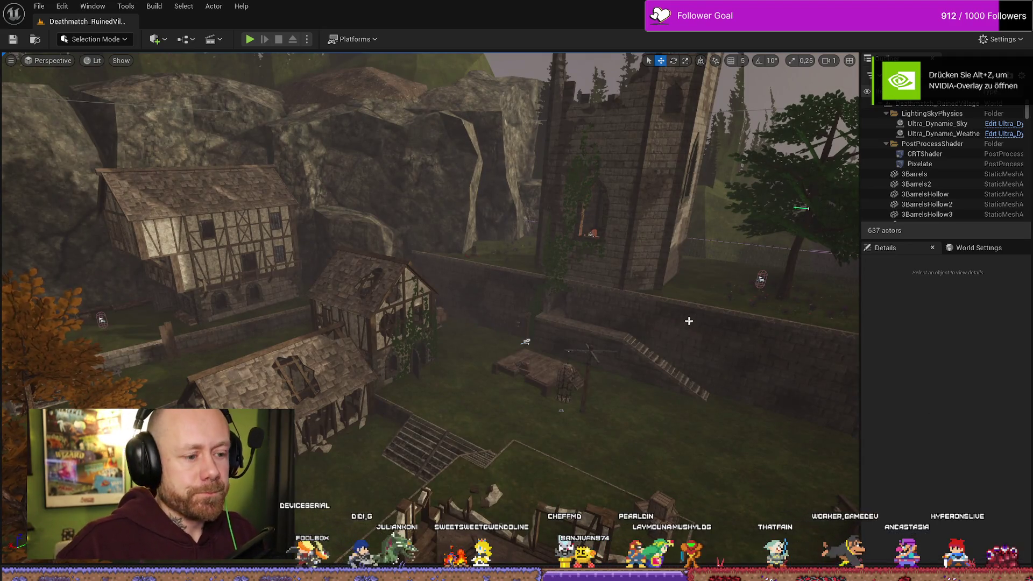
Step: Start a test play, deploy with the crossbow, and walk toward the autumn tree
{"action": "left_click", "coordinate": [249, 39]}
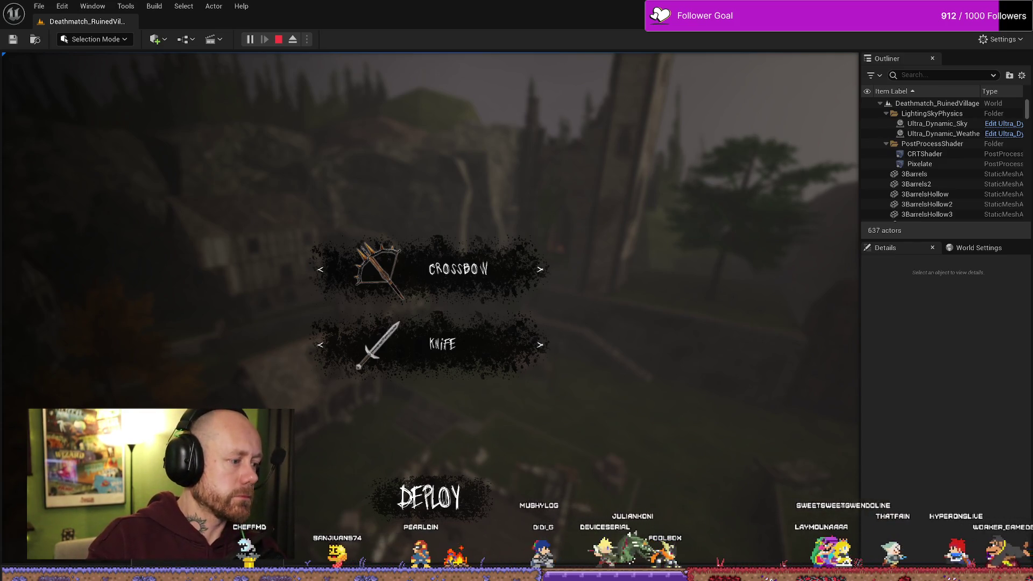
{"action": "left_click", "coordinate": [429, 500]}
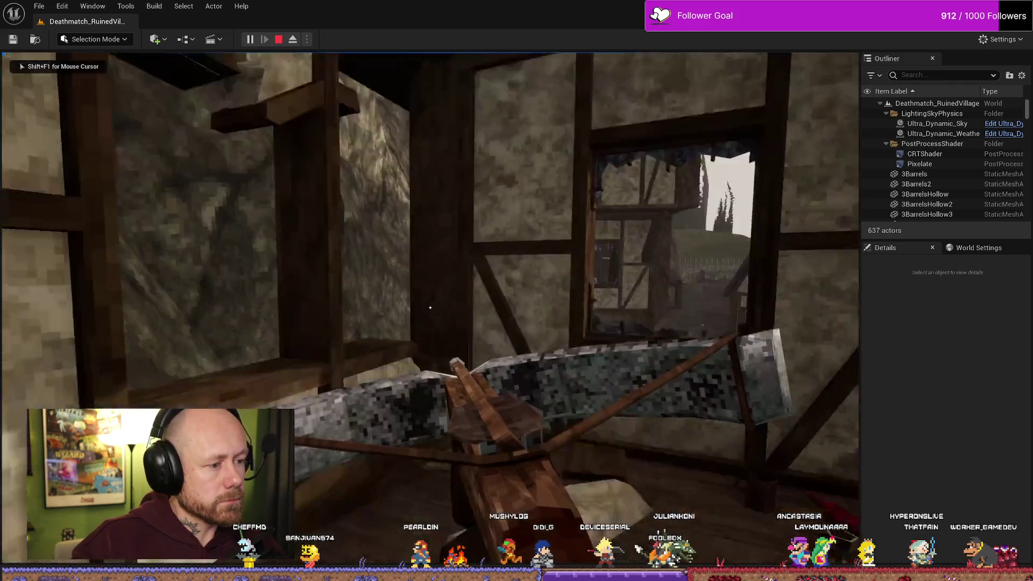
{"action": "key", "text": "w"}
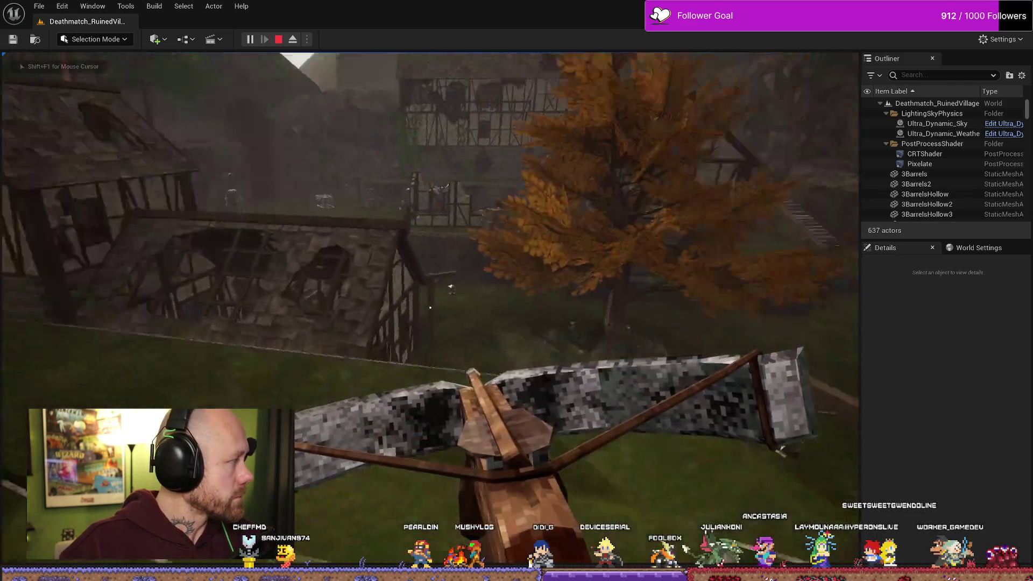
{"action": "key", "text": "w"}
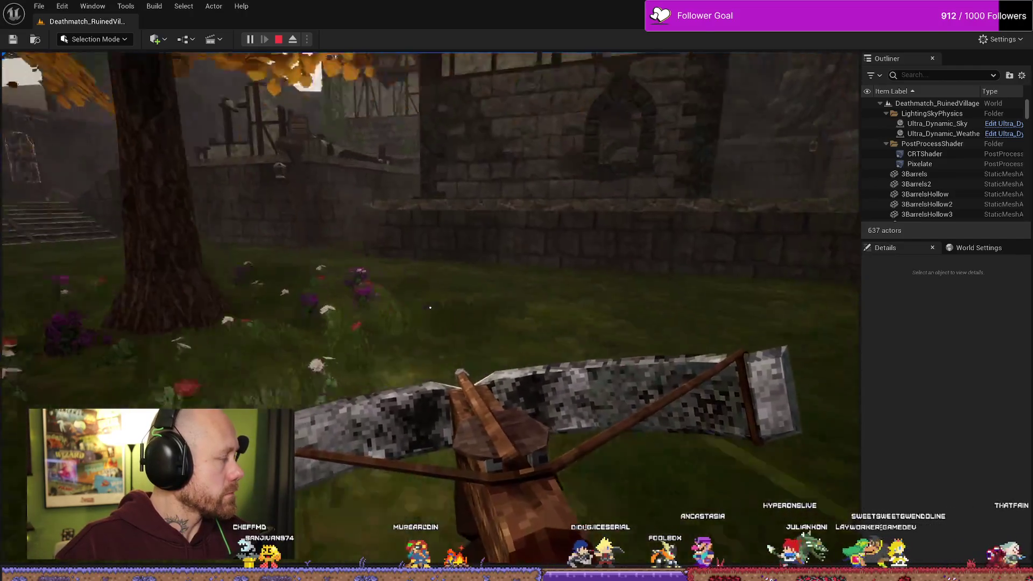
Step: Go fullscreen, frame the timber house and autumn tree, then switch back to DaVinci Resolve
{"action": "key", "text": "F11"}
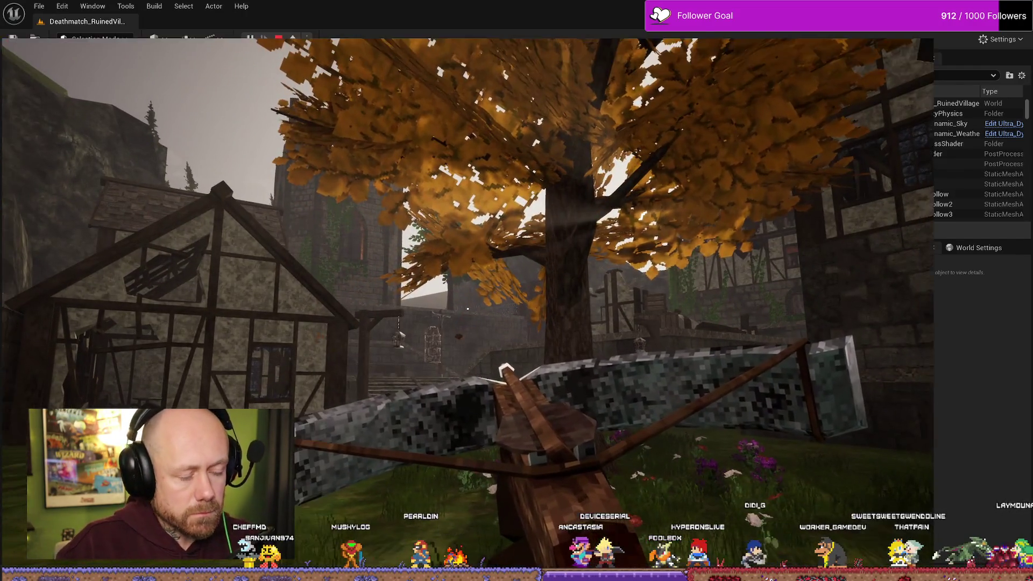
{"action": "key", "text": "d"}
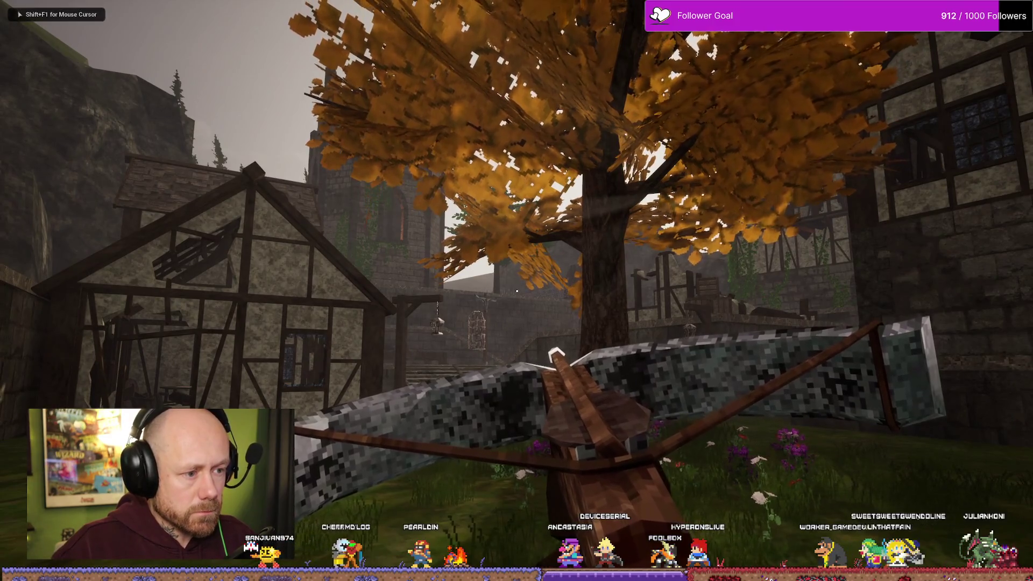
{"action": "key", "text": "w"}
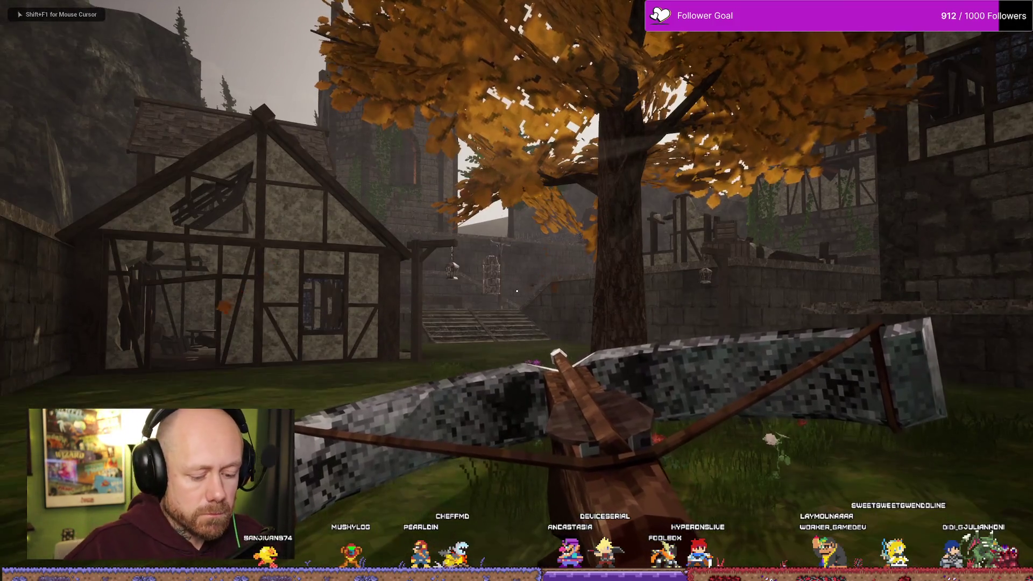
{"action": "key", "text": "w"}
{"action": "key", "text": "w"}
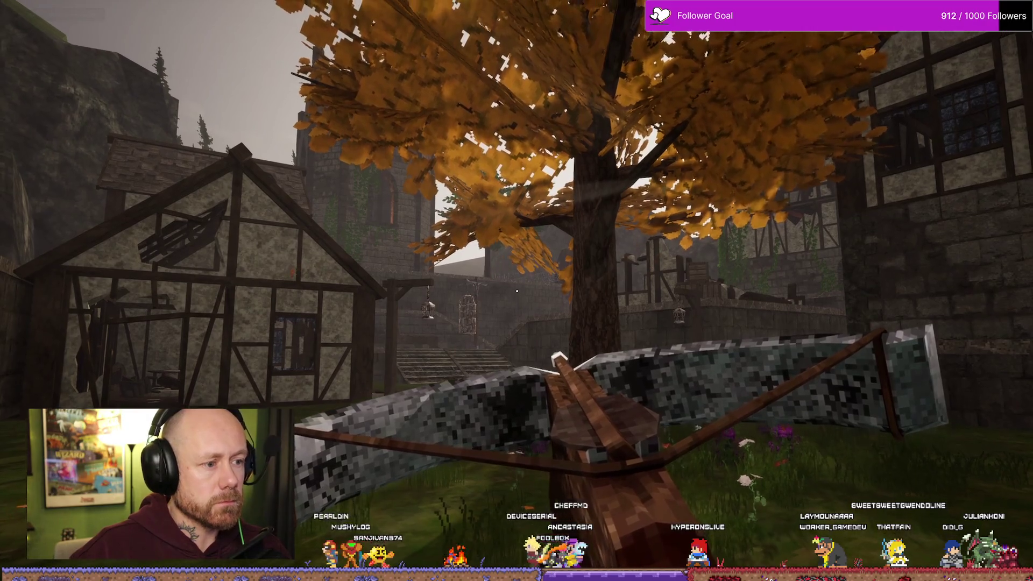
{"action": "key", "text": "s"}
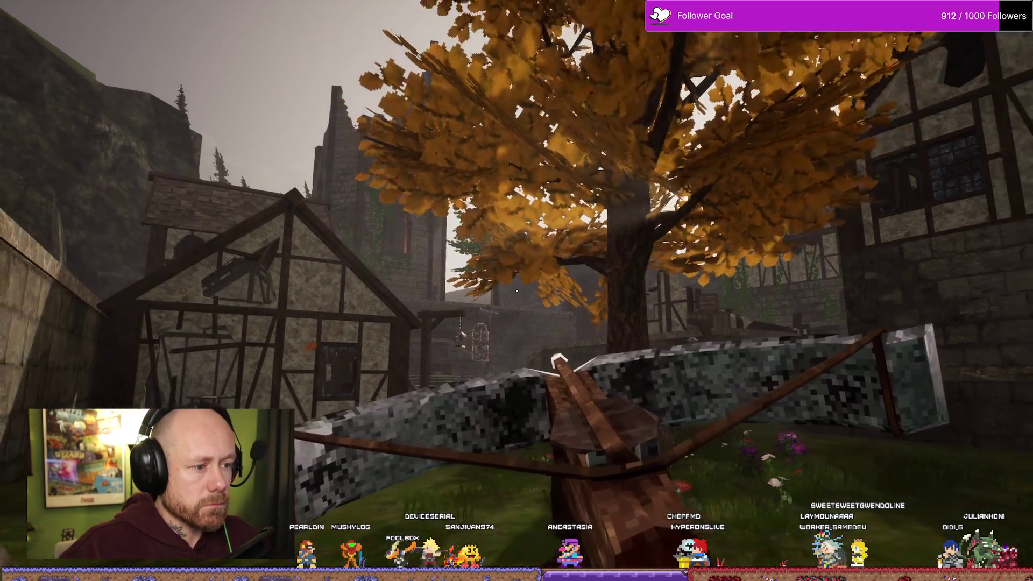
{"action": "mouse_move", "coordinate": [517, 291]}
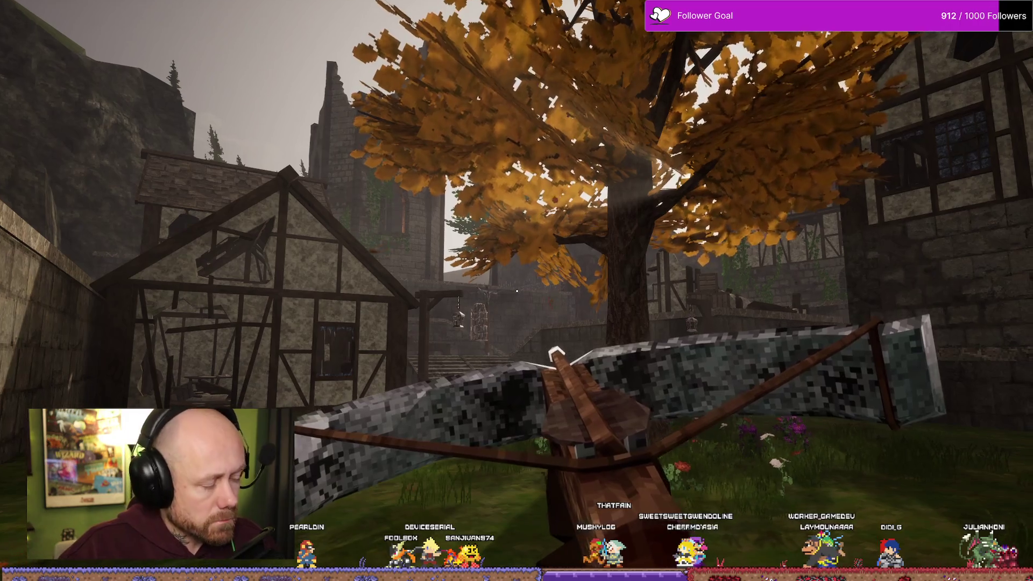
{"action": "key", "text": "alt+Tab"}
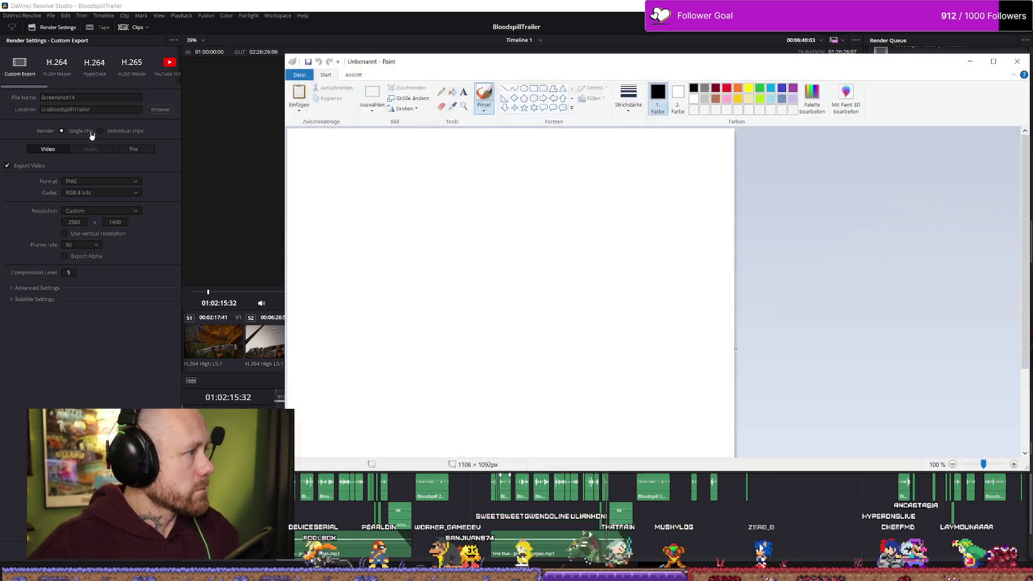
Step: Paste the 5120×1440 screenshot into the Paint canvas, then return to the fullscreen game
{"action": "key", "text": "ctrl+v"}
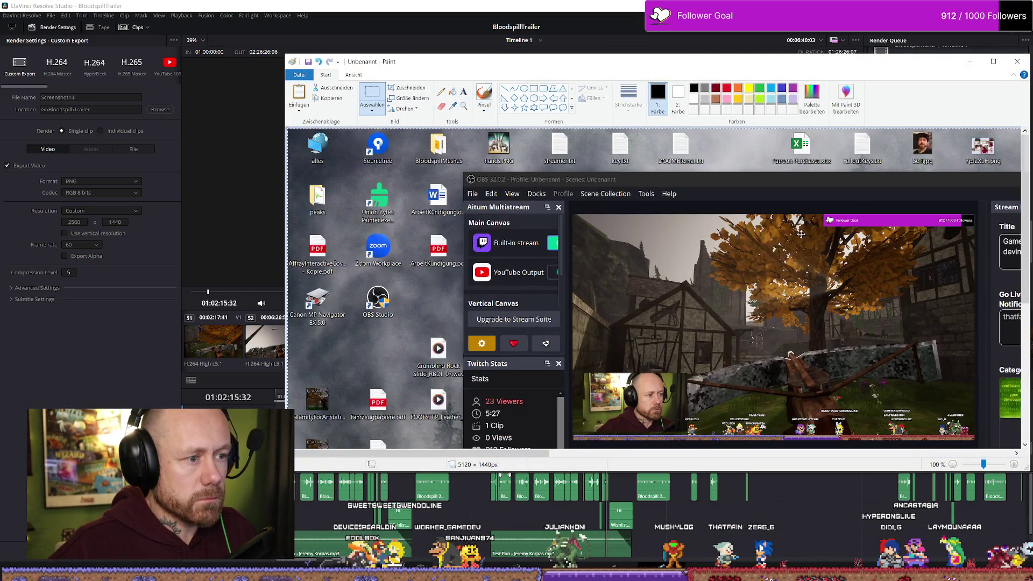
{"action": "scroll", "coordinate": [646, 291], "scroll_direction": "down", "scroll_amount": 5}
{"action": "key", "text": "alt"}
{"action": "key", "text": "alt+Tab"}
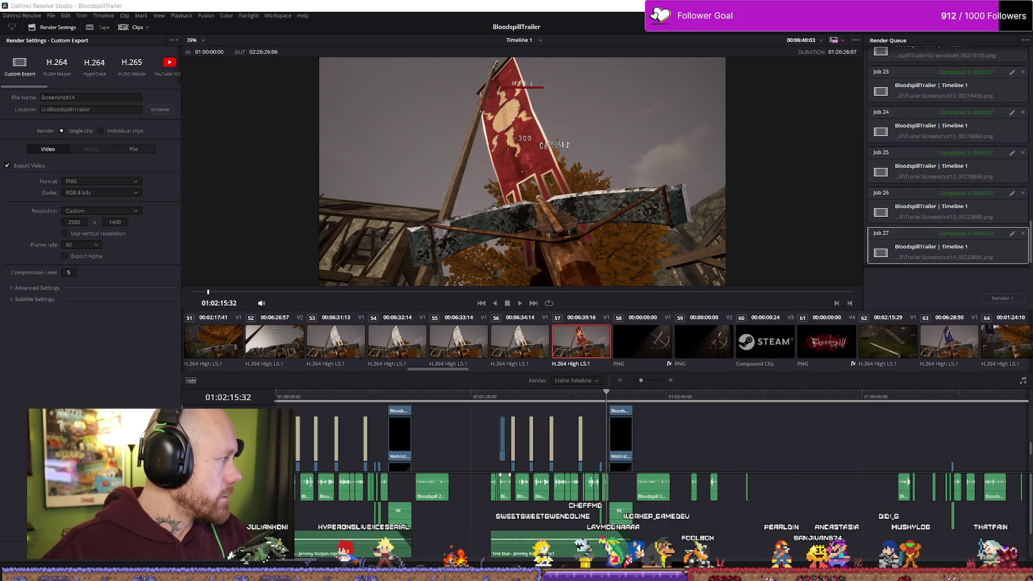
{"action": "key", "text": "alt+Tab"}
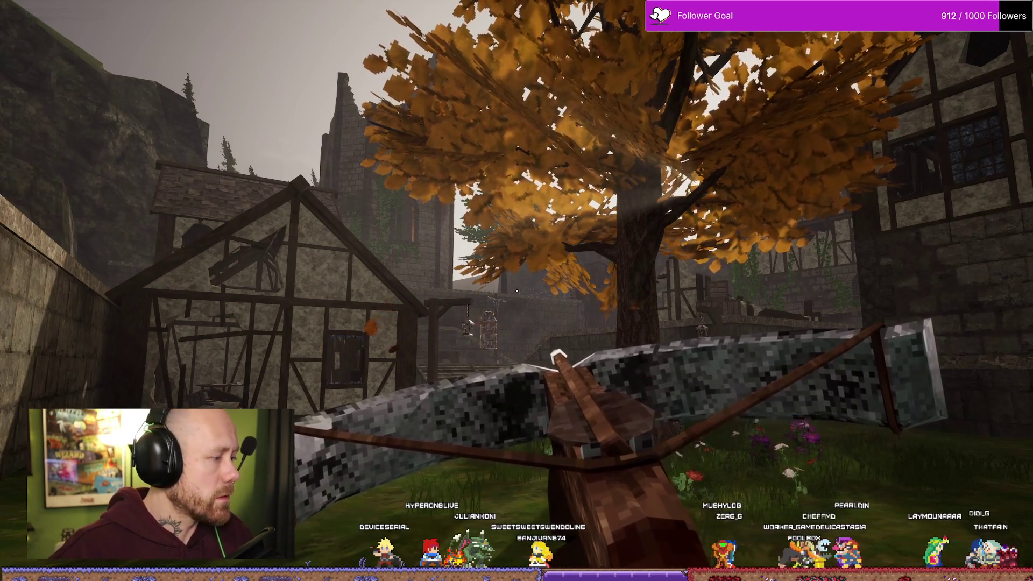
Step: Switch away from the game and maximize the Paint window
{"action": "key", "text": "alt+Tab"}
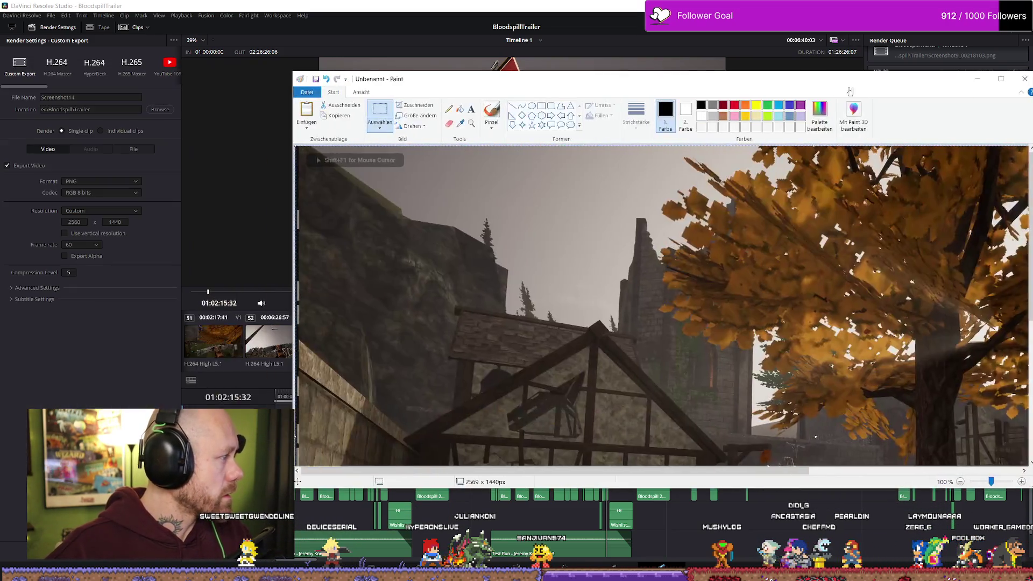
{"action": "left_click", "coordinate": [1012, 79]}
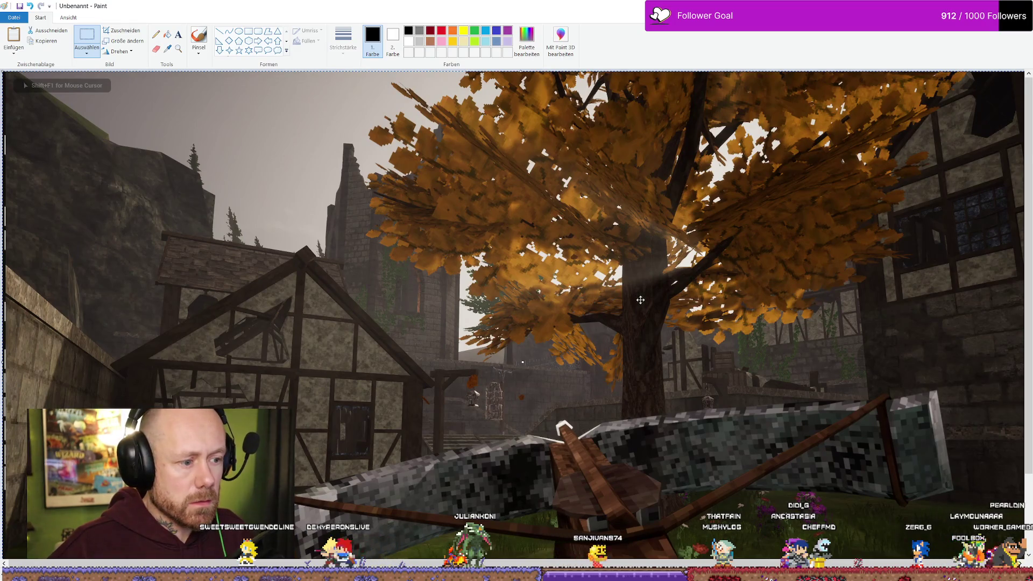
{"action": "scroll", "coordinate": [641, 299], "scroll_direction": "down", "scroll_amount": 2}
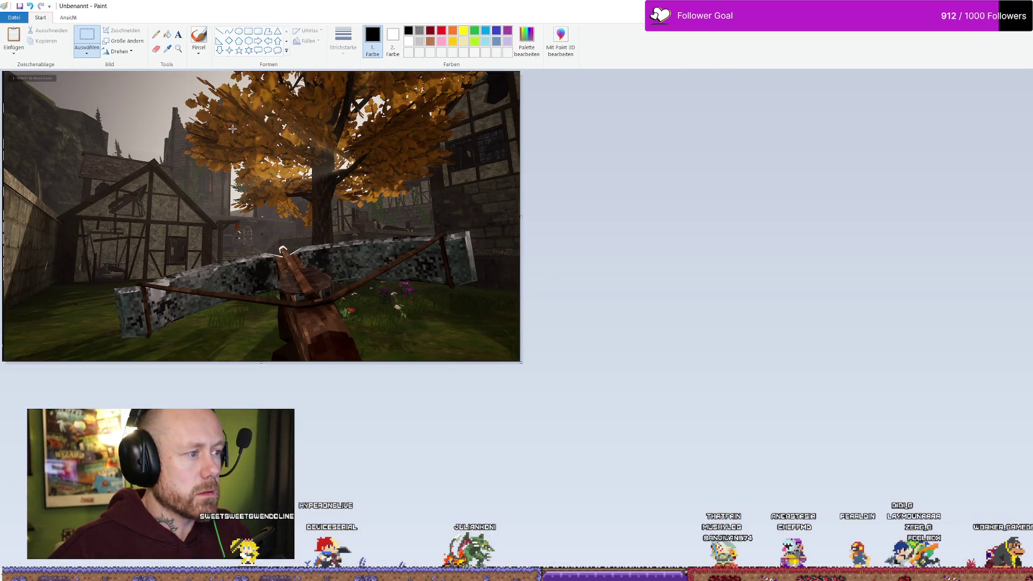
{"action": "scroll", "coordinate": [233, 129], "scroll_direction": "up", "scroll_amount": 2}
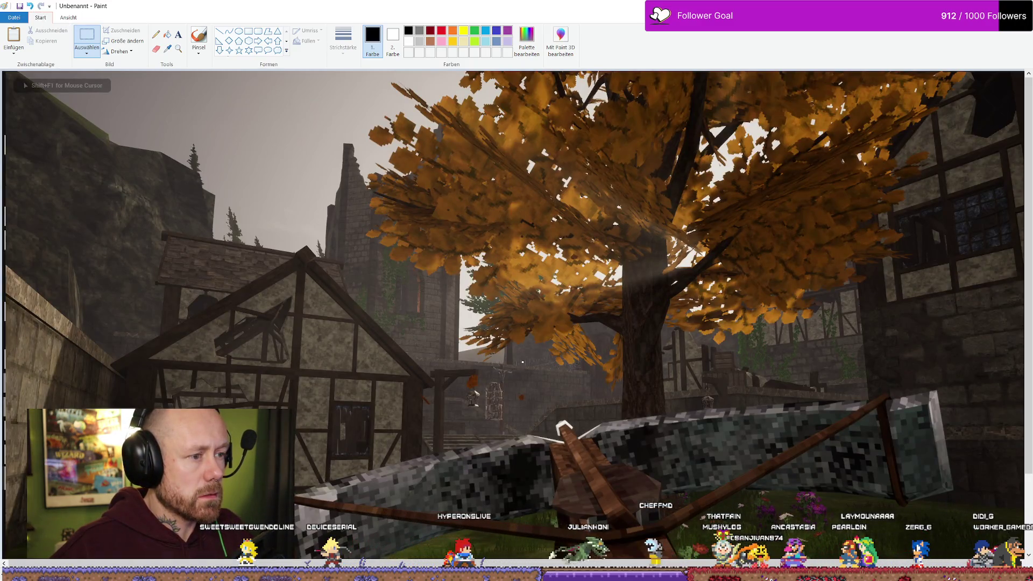
Step: Return to the game, walk toward the house and tree, and stop playing
{"action": "key", "text": "alt+Tab"}
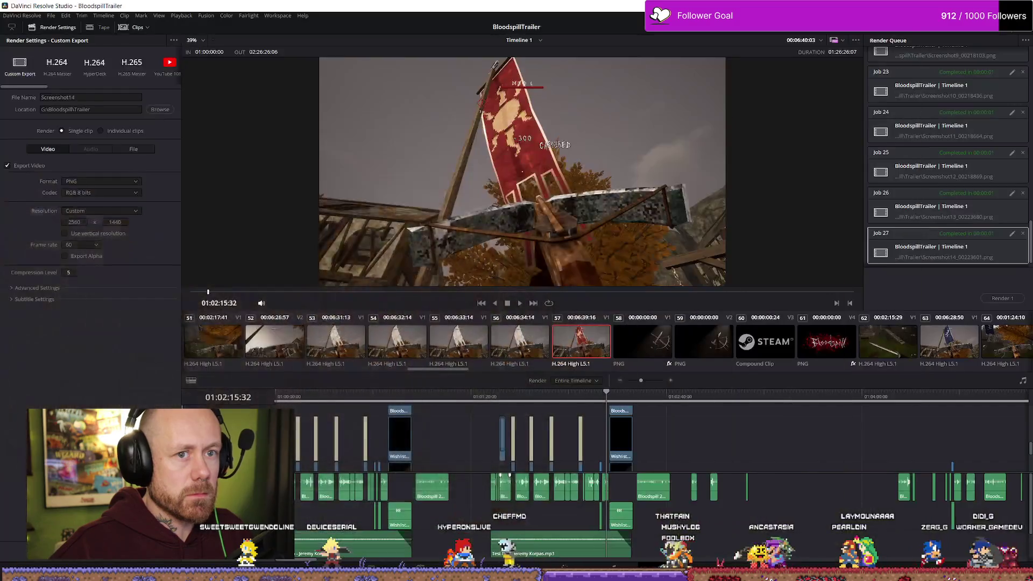
{"action": "key", "text": "alt+Tab"}
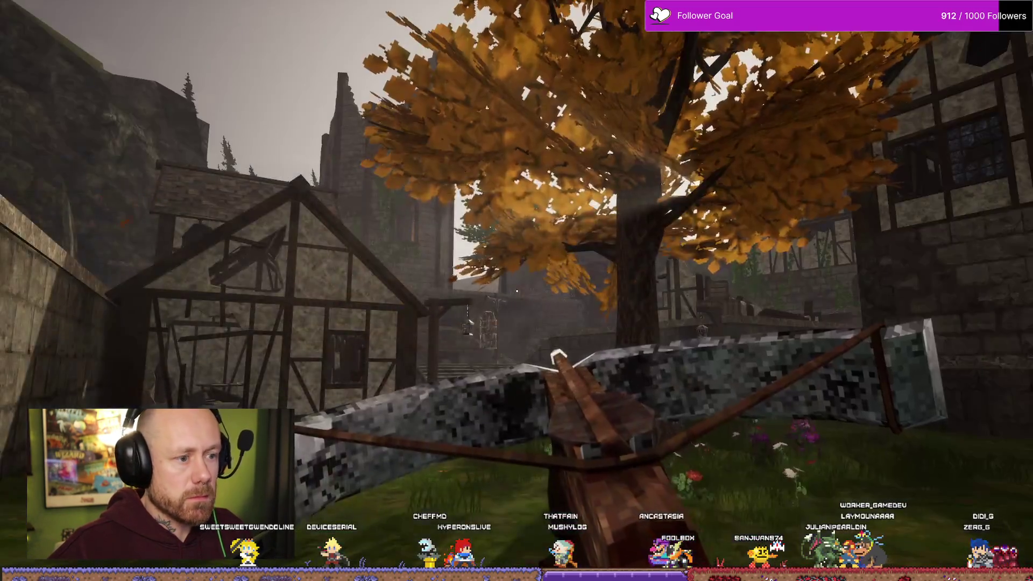
{"action": "key", "text": "w"}
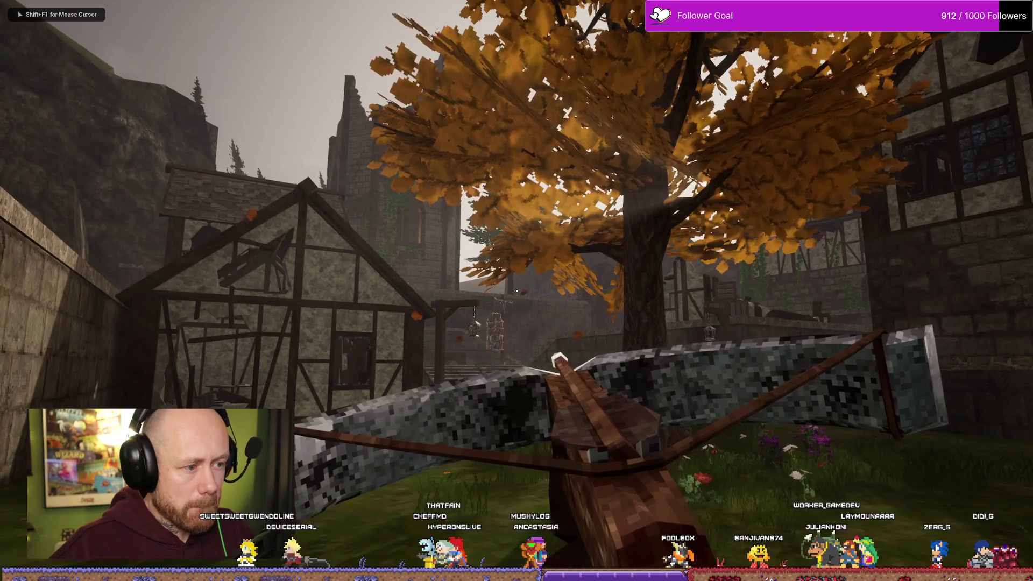
{"action": "key", "text": "w"}
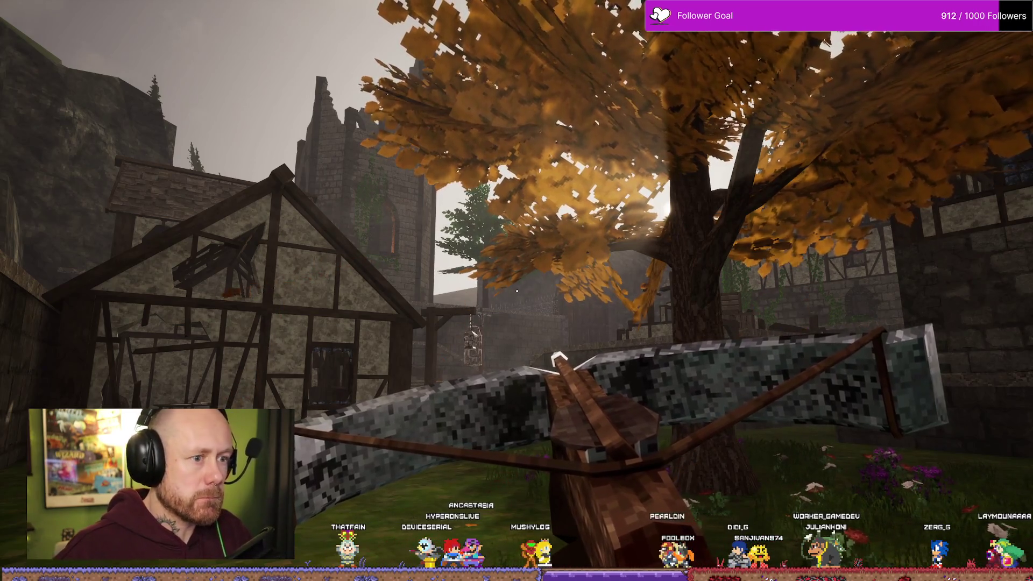
{"action": "key", "text": "Escape"}
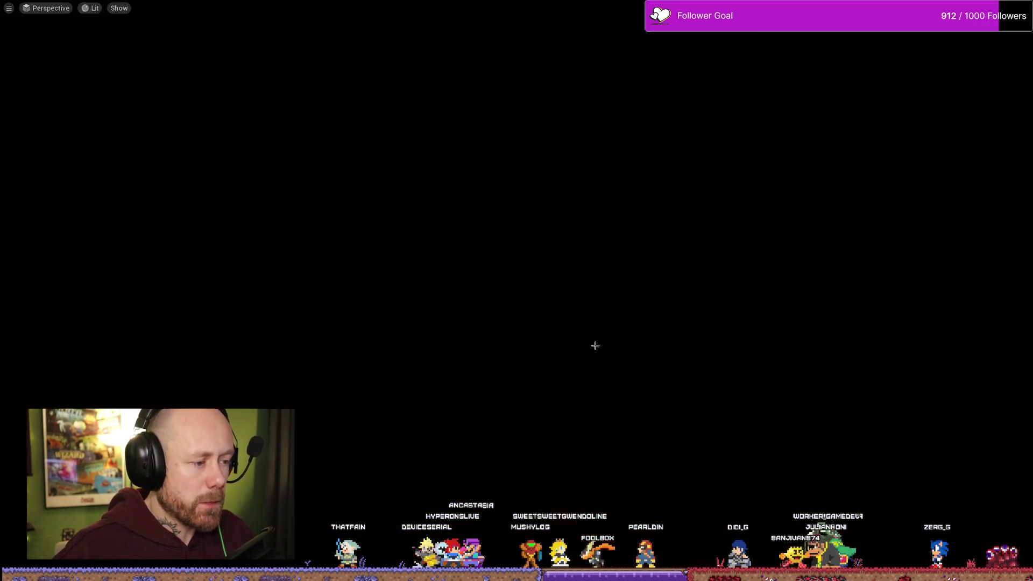
Step: Paste the crossbow-and-autumn-tree capture into Paint and zoom to check it
{"action": "key", "text": "alt+Tab"}
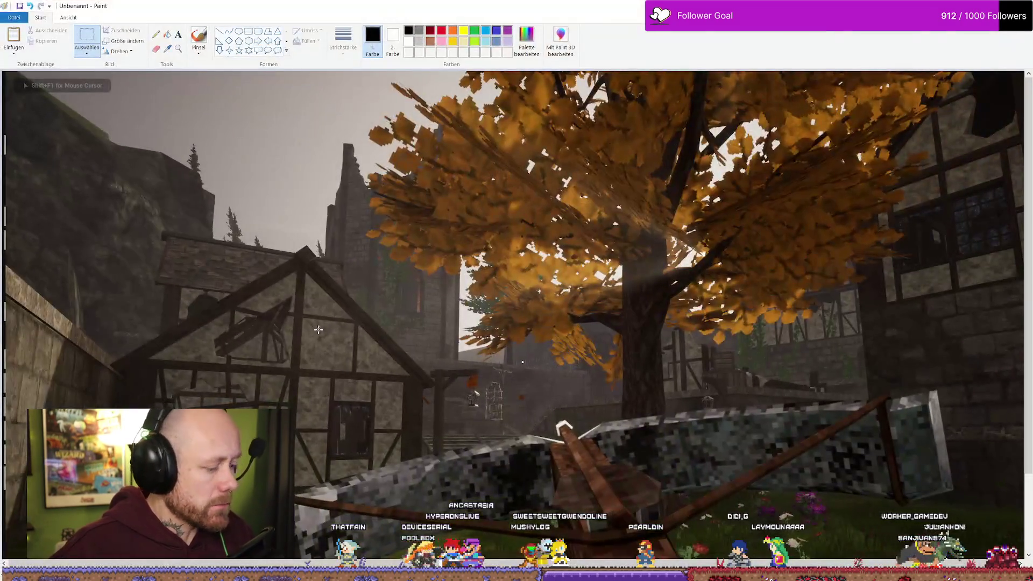
{"action": "key", "text": "ctrl+v"}
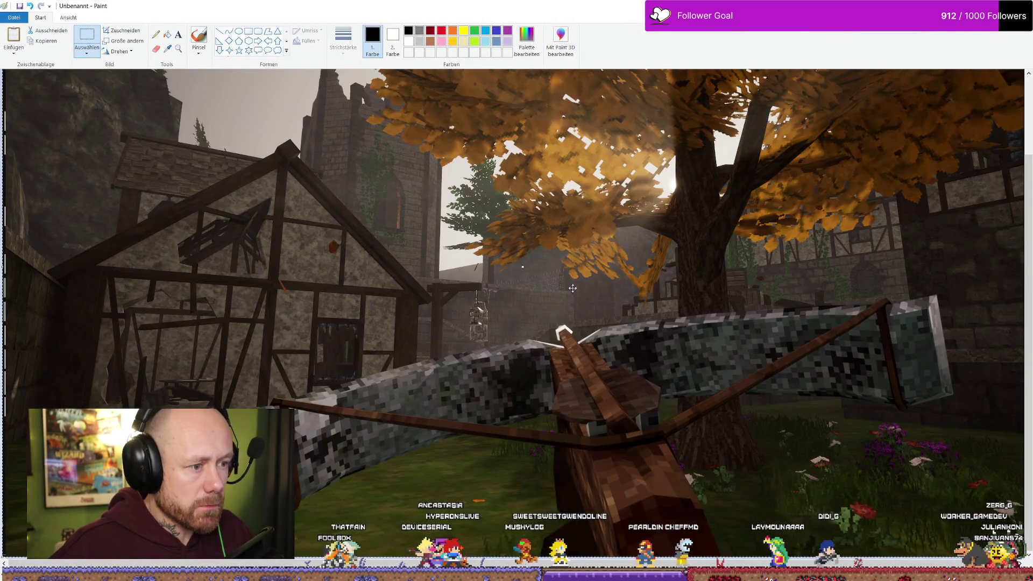
{"action": "scroll", "coordinate": [607, 250], "scroll_direction": "down", "scroll_amount": 2}
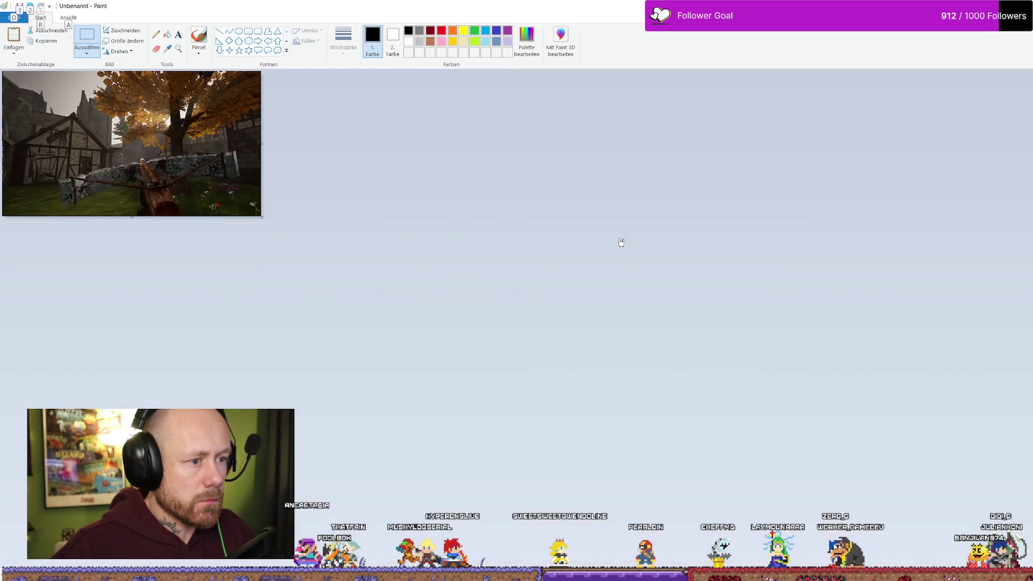
{"action": "scroll", "coordinate": [329, 208], "scroll_direction": "up", "scroll_amount": 1}
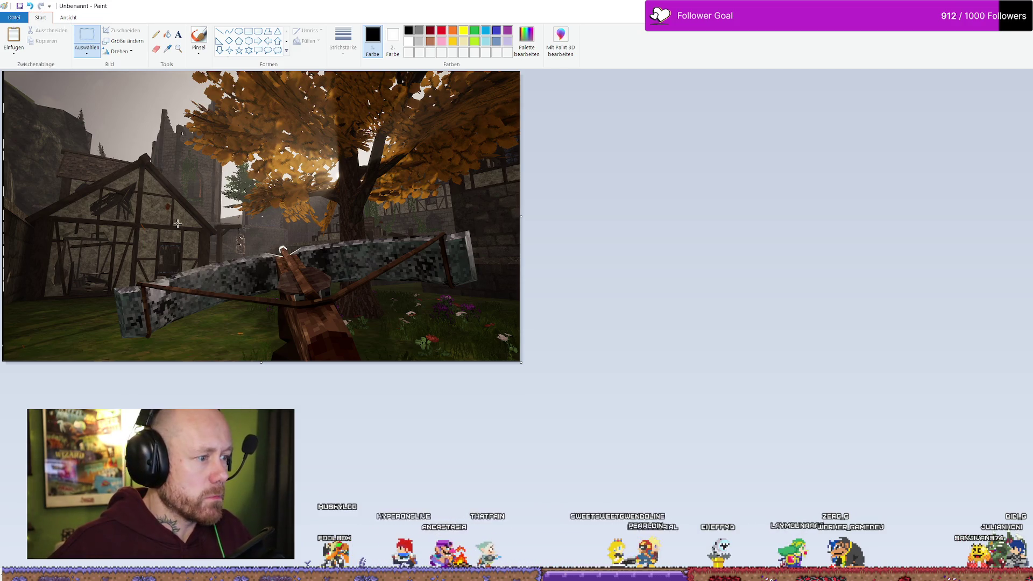
{"action": "scroll", "coordinate": [325, 321], "scroll_direction": "up", "scroll_amount": 1}
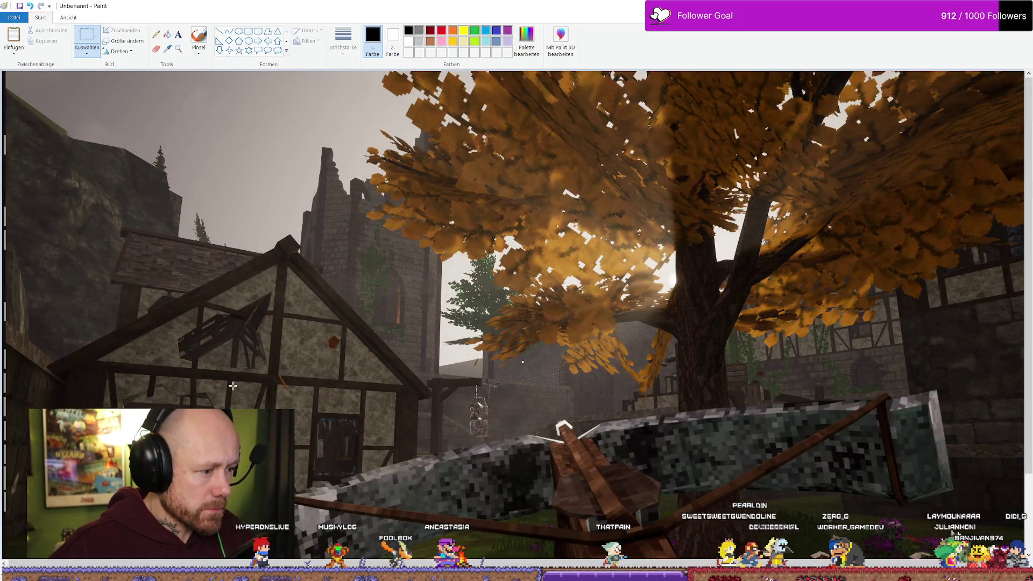
{"action": "scroll", "coordinate": [575, 324], "scroll_direction": "down", "scroll_amount": 2}
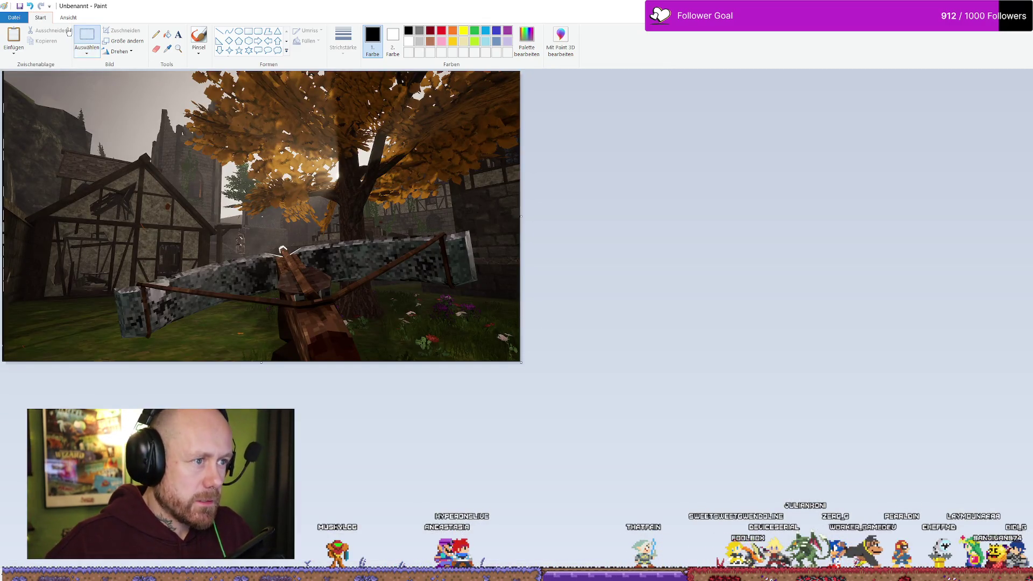
{"action": "left_click", "coordinate": [20, 7]}
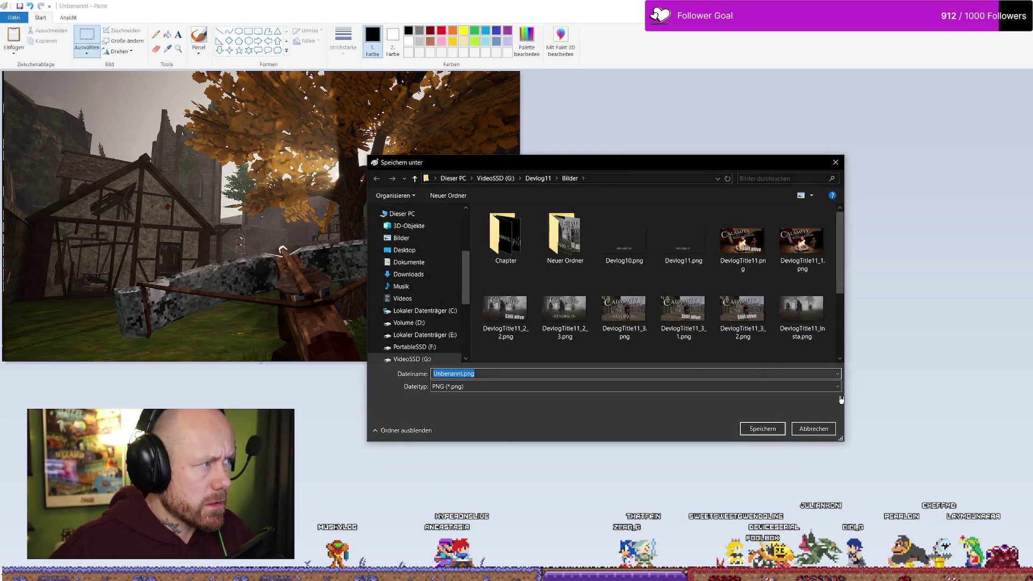
Step: Cancel the first save dialog and choose Save As PNG instead
{"action": "left_click", "coordinate": [814, 429]}
{"action": "left_click", "coordinate": [14, 17]}
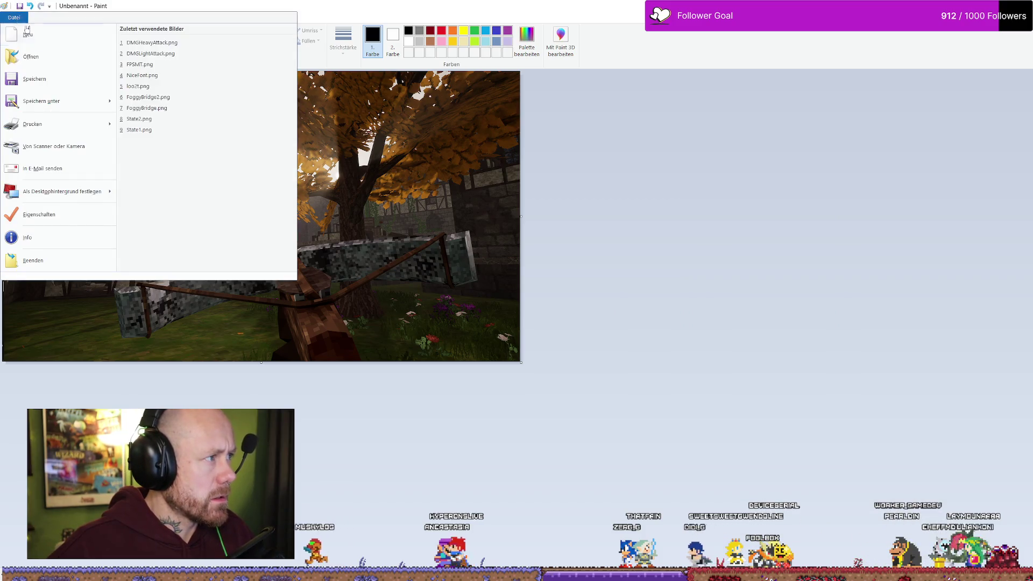
{"action": "mouse_move", "coordinate": [80, 101]}
{"action": "left_click", "coordinate": [188, 56]}
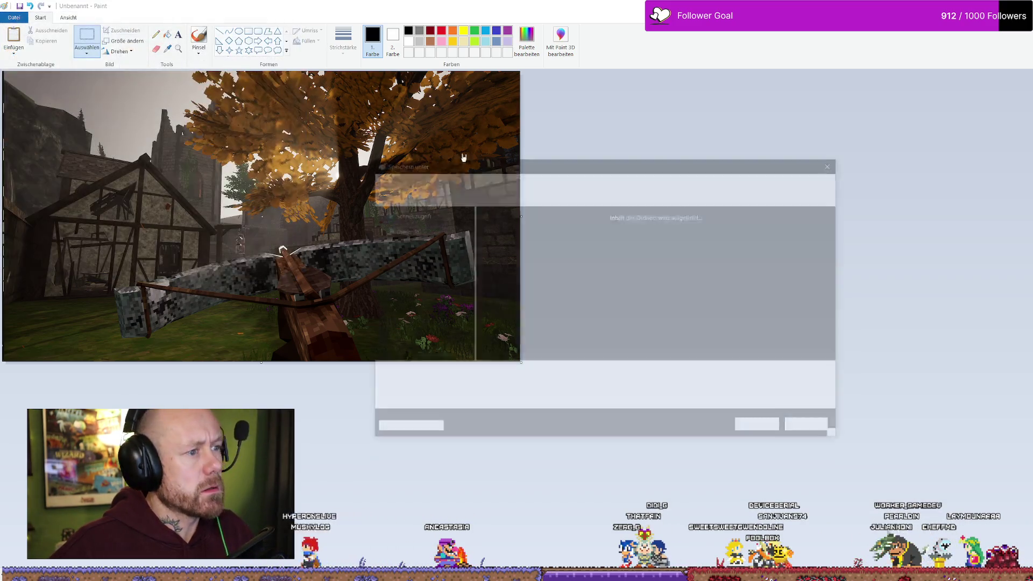
{"action": "scroll", "coordinate": [654, 248], "scroll_direction": "down", "scroll_amount": 5}
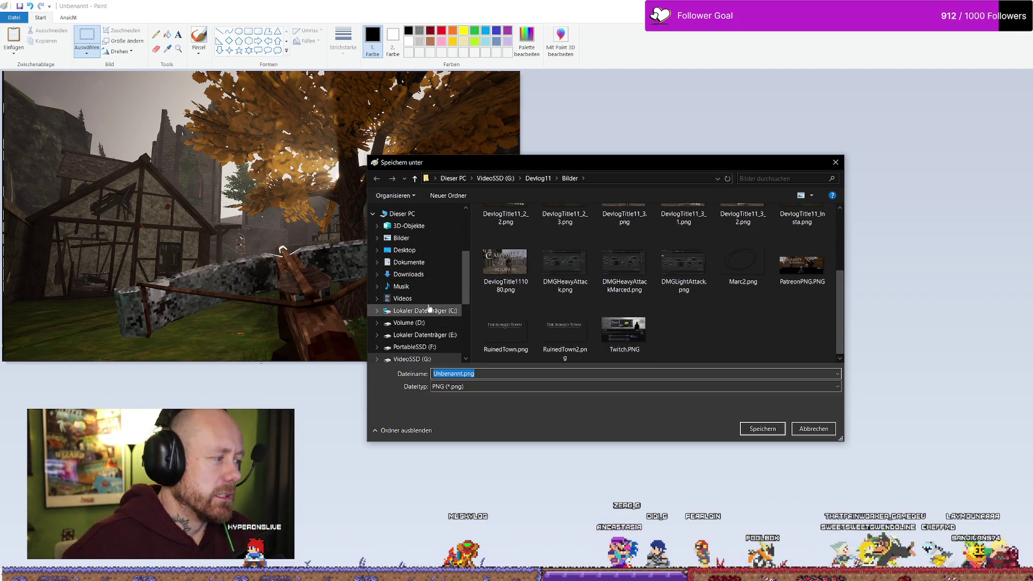
{"action": "scroll", "coordinate": [429, 308], "scroll_direction": "down", "scroll_amount": 3}
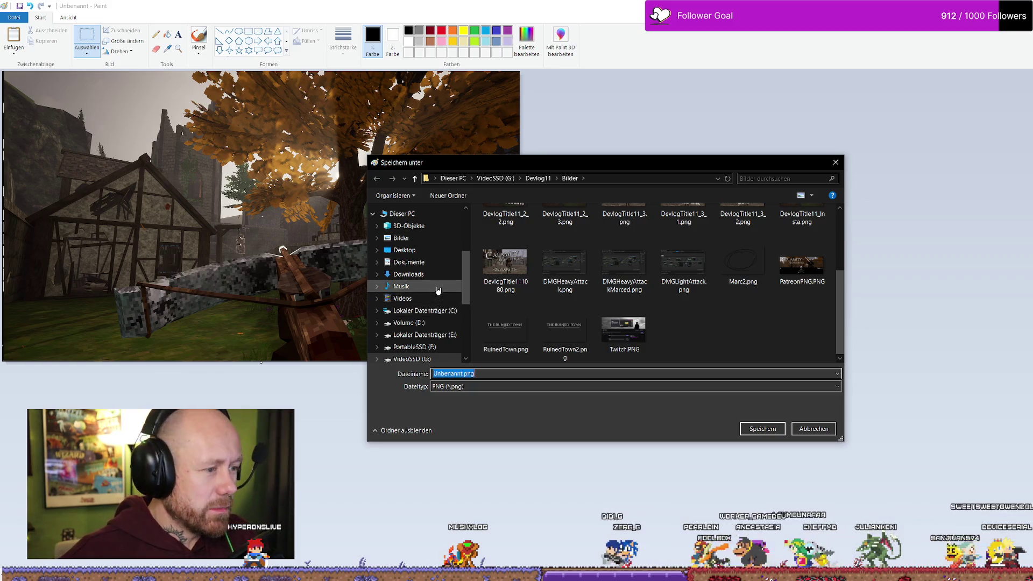
Step: Browse to VideoSSD (G:) > Bloodspill > Trailer
{"action": "left_click", "coordinate": [441, 321]}
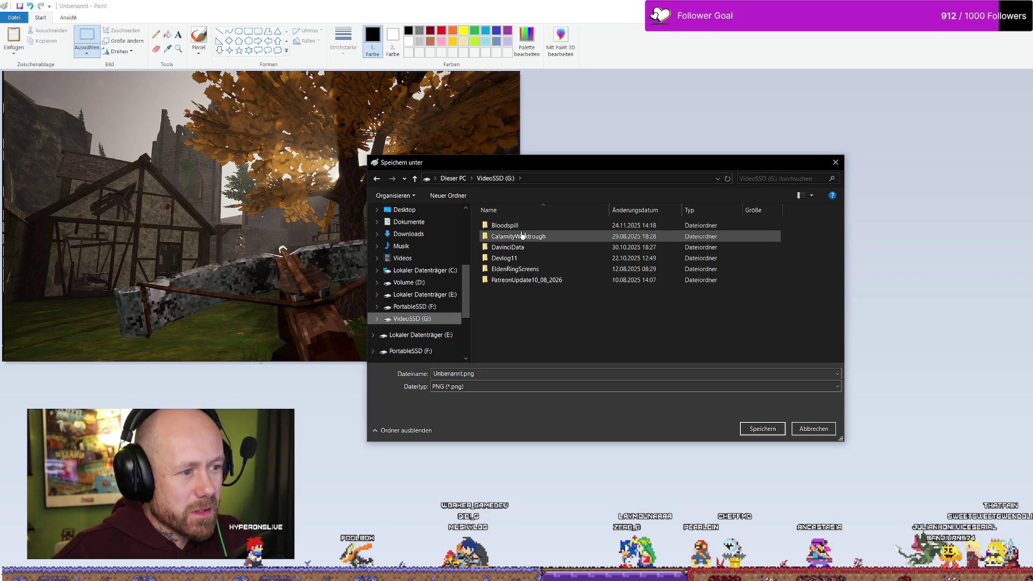
{"action": "double_click", "coordinate": [532, 226]}
{"action": "double_click", "coordinate": [526, 236]}
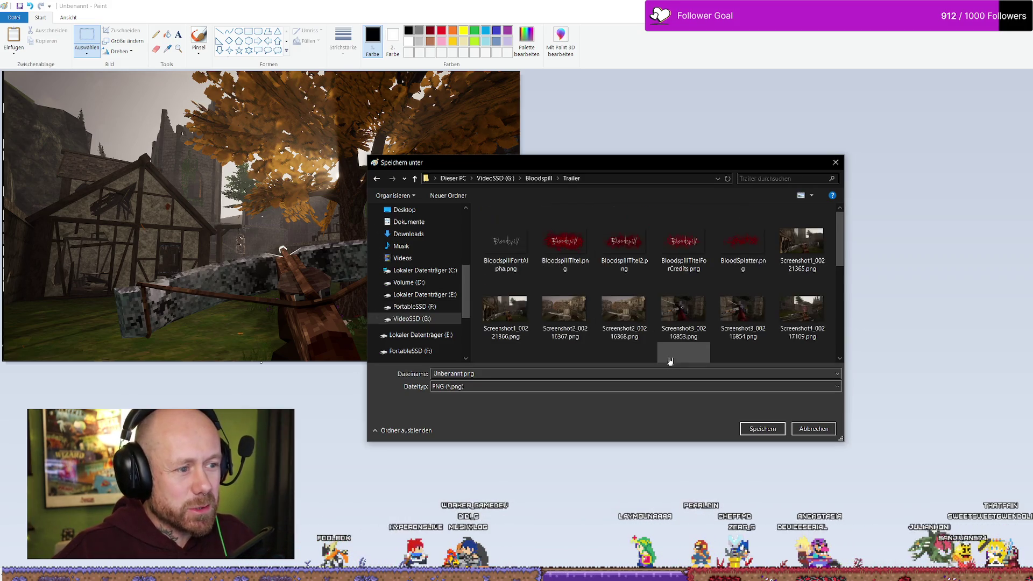
{"action": "scroll", "coordinate": [678, 344], "scroll_direction": "down", "scroll_amount": 5}
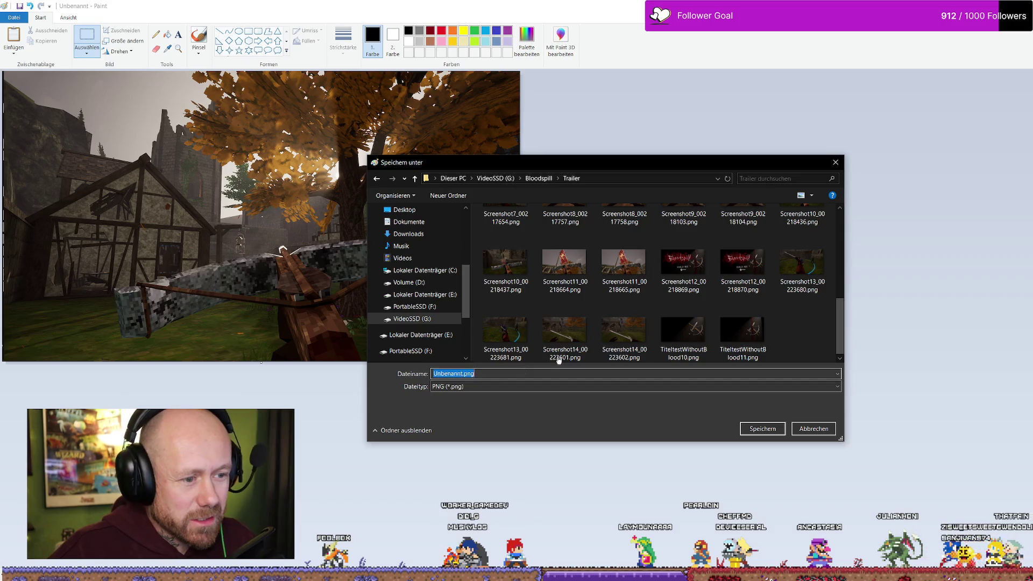
Step: Name the file Screenshot15.png and save it
{"action": "left_click", "coordinate": [623, 331]}
{"action": "left_click", "coordinate": [492, 372]}
{"action": "left_click", "coordinate": [495, 372]}
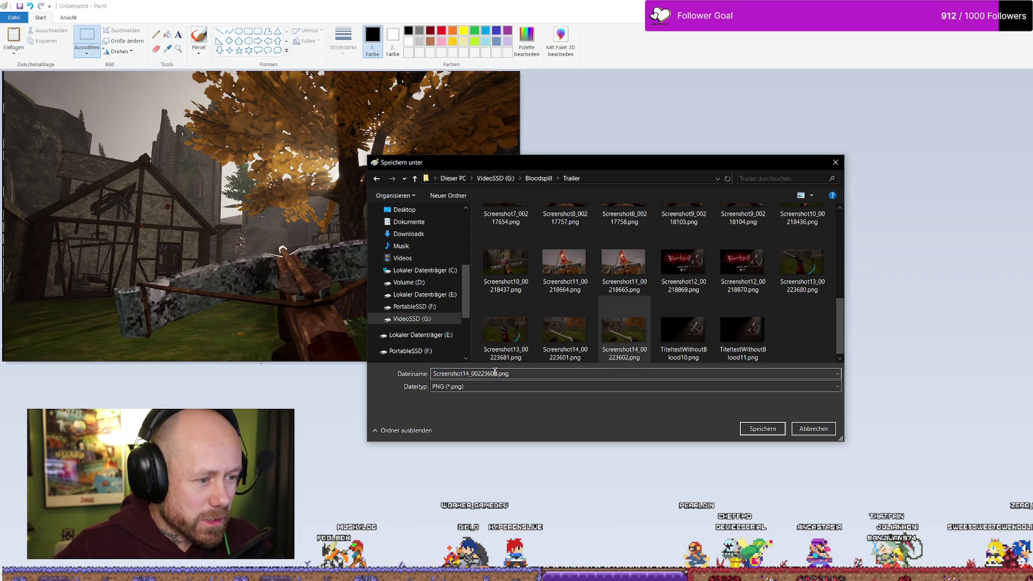
{"action": "left_click_drag", "start_coordinate": [498, 373], "coordinate": [461, 374]}
{"action": "key", "text": "BackSpace"}
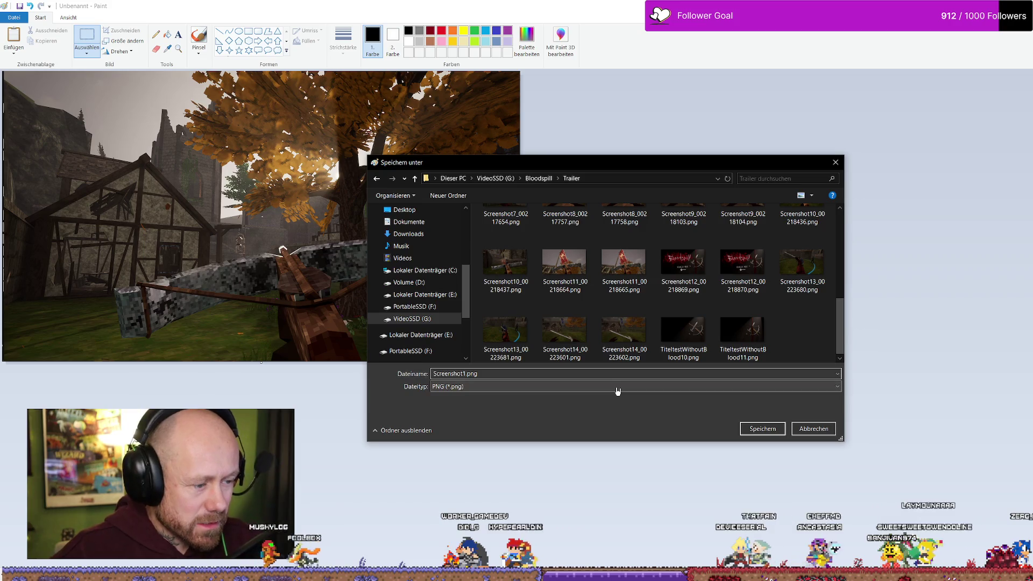
{"action": "type", "text": "5"}
{"action": "key", "text": "Return"}
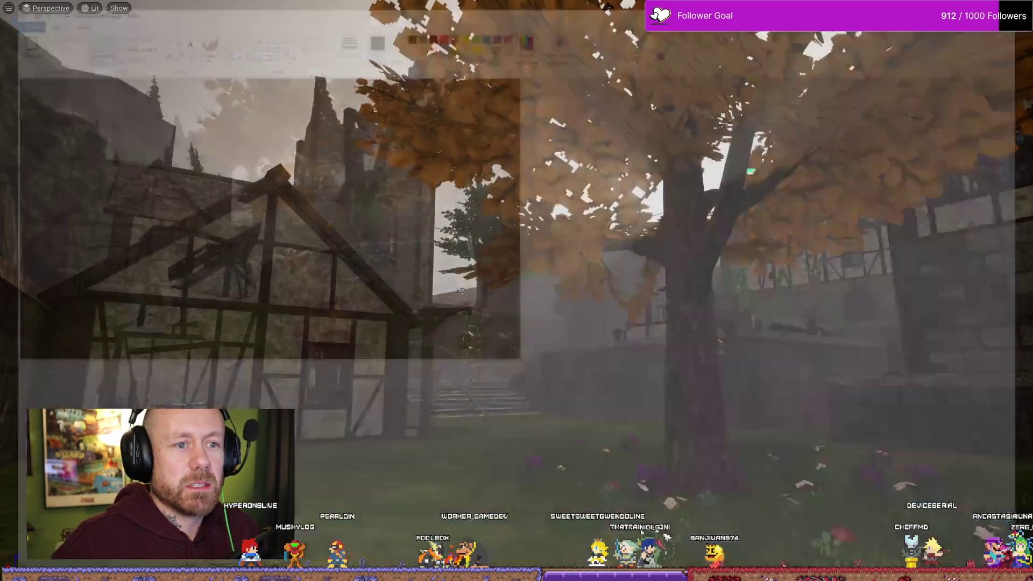
Step: Restore the full editor, move the view toward the stone wall, and play with the crossbow
{"action": "key", "text": "F11"}
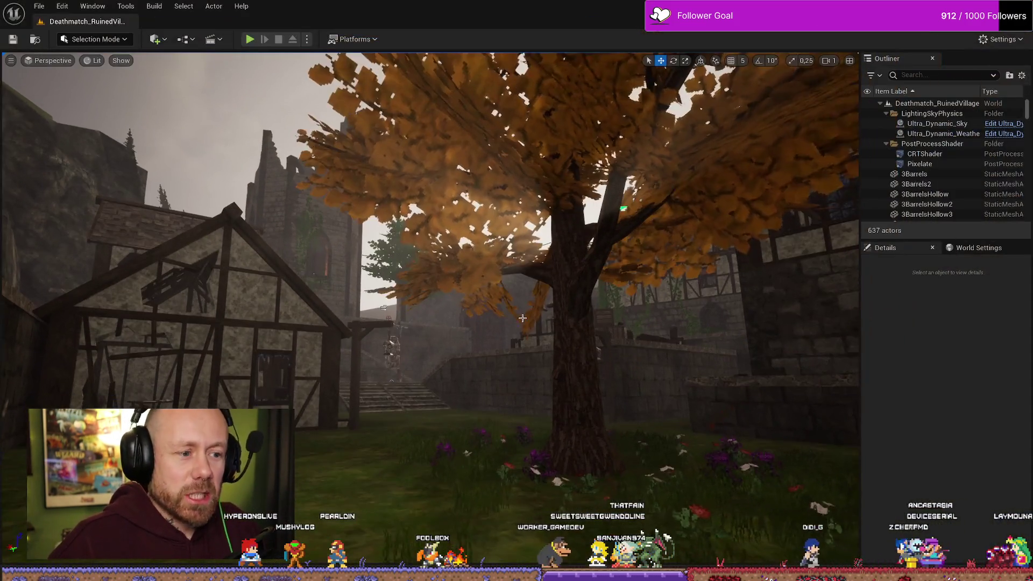
{"action": "scroll", "coordinate": [430, 269], "scroll_direction": "down", "scroll_amount": 1}
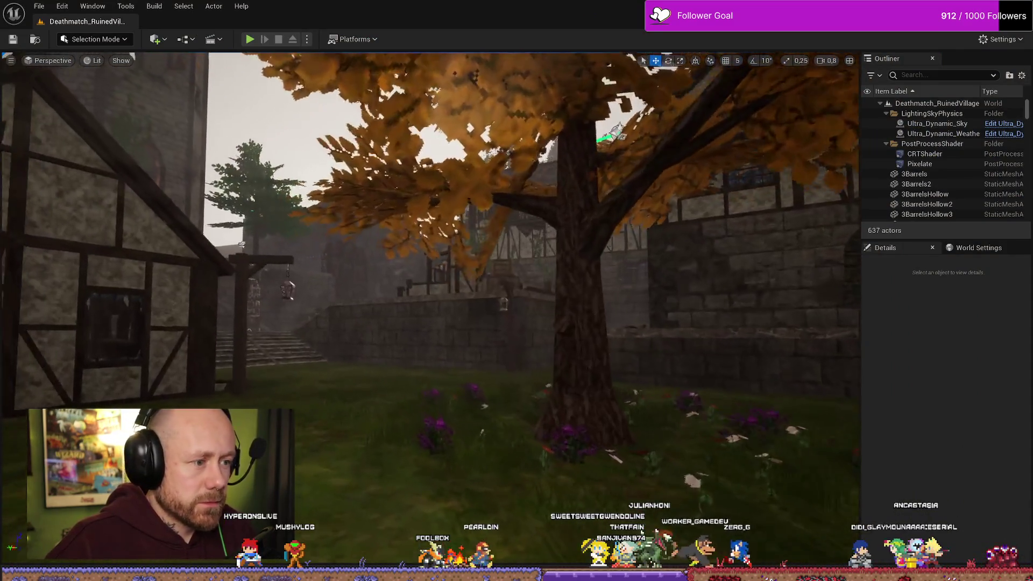
{"action": "key", "text": "s"}
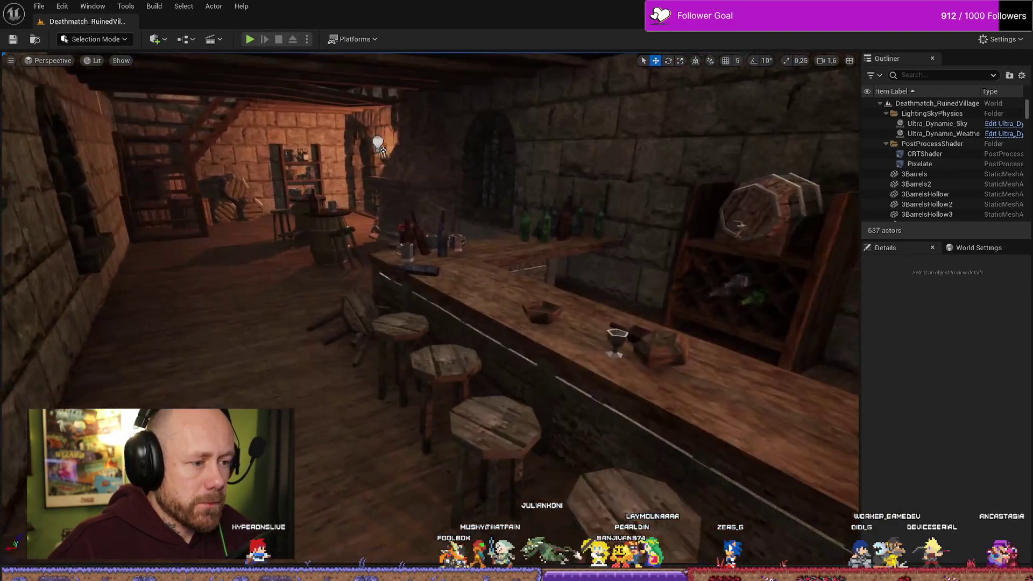
{"action": "key", "text": "alt+p"}
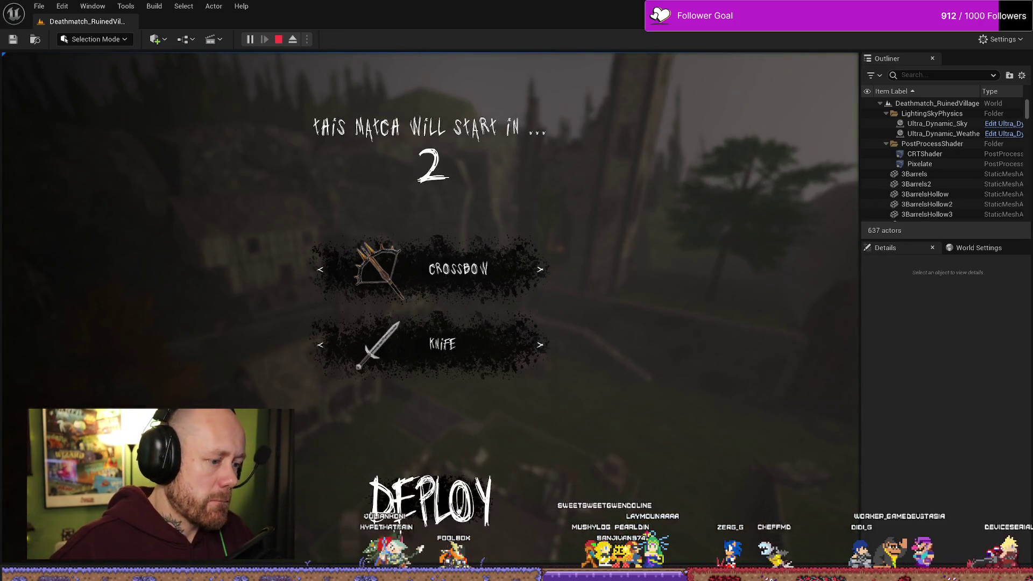
{"action": "left_click", "coordinate": [431, 500]}
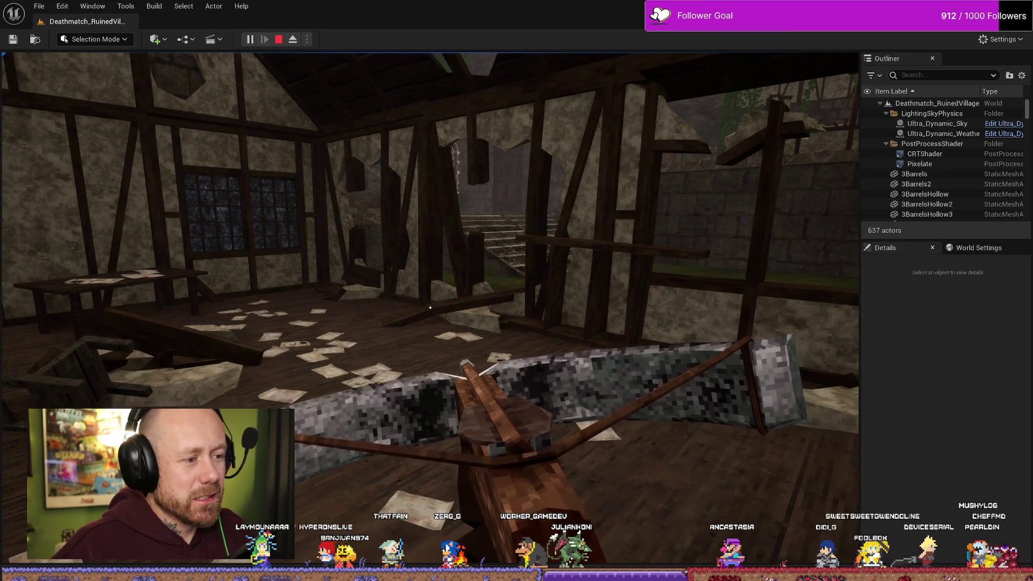
Step: Capture the ruined house interior fullscreen and paste it into Paint
{"action": "key", "text": "F11"}
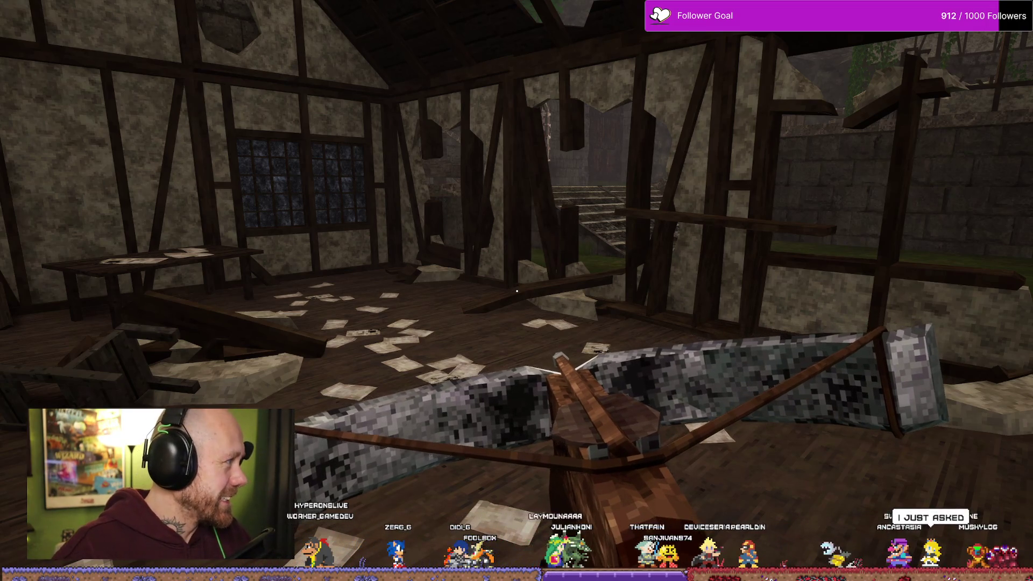
{"action": "key", "text": "alt+Tab"}
{"action": "key", "text": "ctrl+v"}
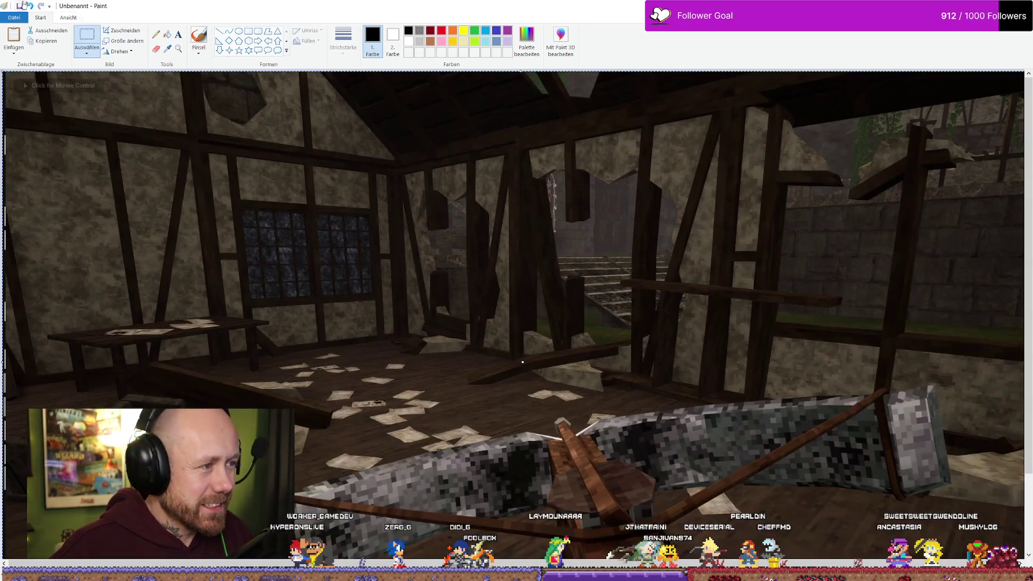
Step: Save the ruined-house capture as Screenshot16.png in Trailer, then paste a new tavern-interior capture
{"action": "left_click", "coordinate": [14, 17]}
{"action": "left_click", "coordinate": [56, 102]}
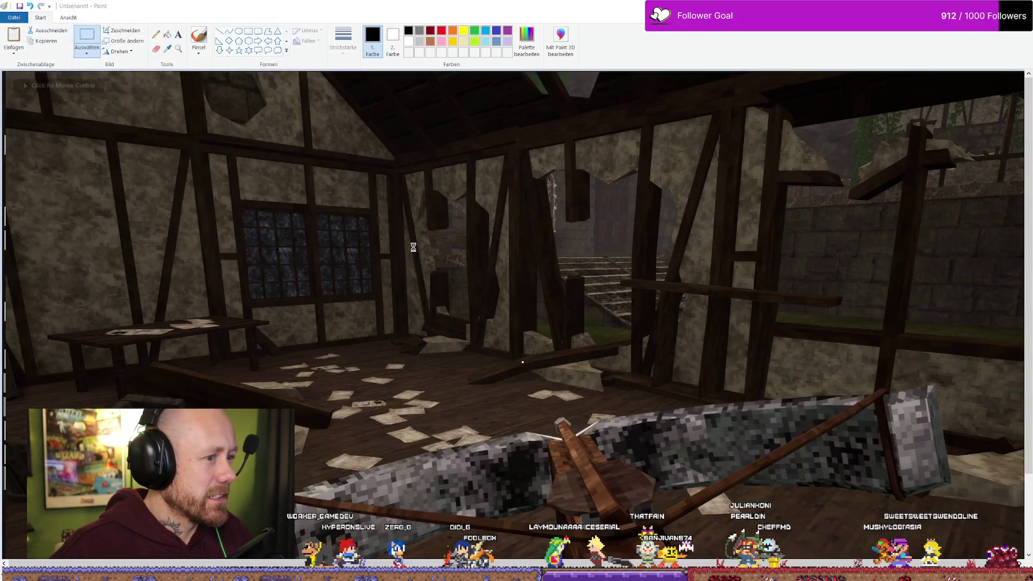
{"action": "scroll", "coordinate": [707, 325], "scroll_direction": "down", "scroll_amount": 5}
{"action": "type", "text": "Screenshot16.png"}
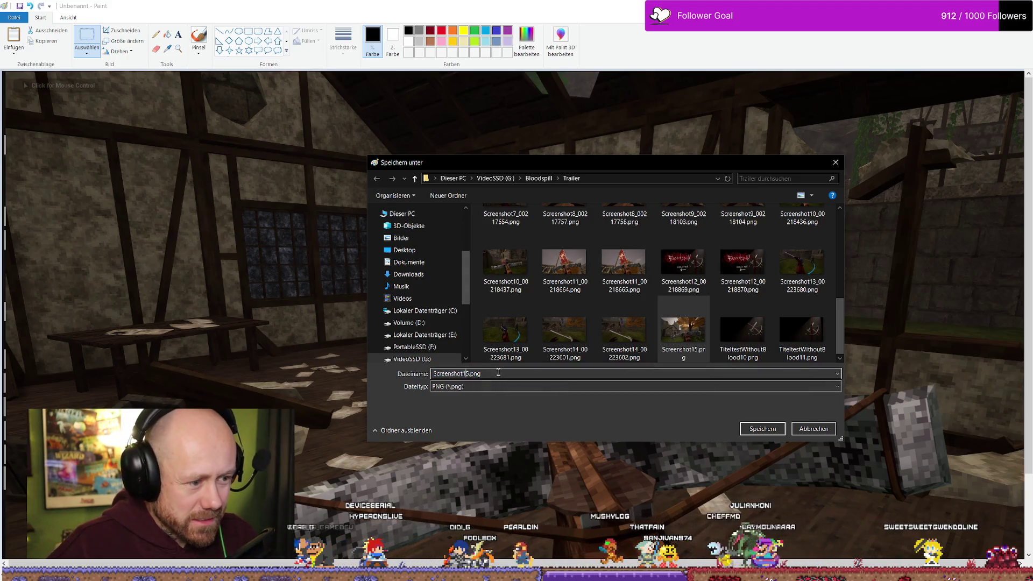
{"action": "key", "text": "Return"}
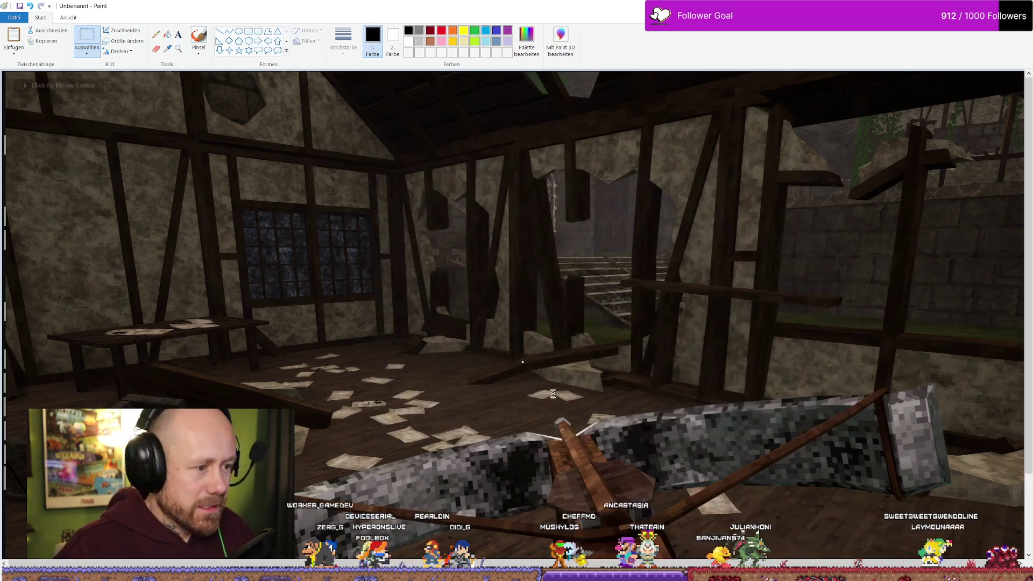
{"action": "key", "text": "alt+Tab"}
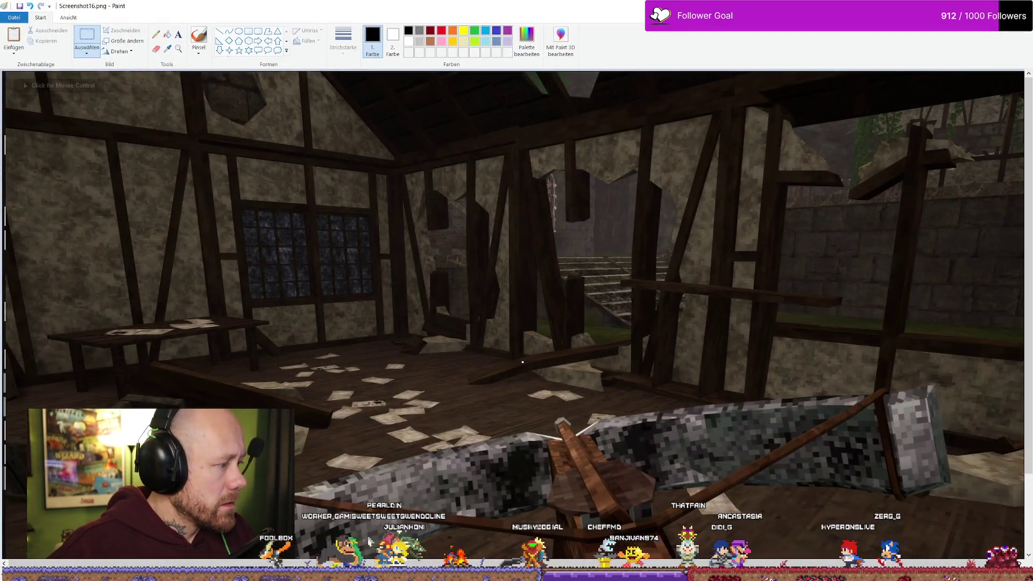
{"action": "key", "text": "ctrl+v"}
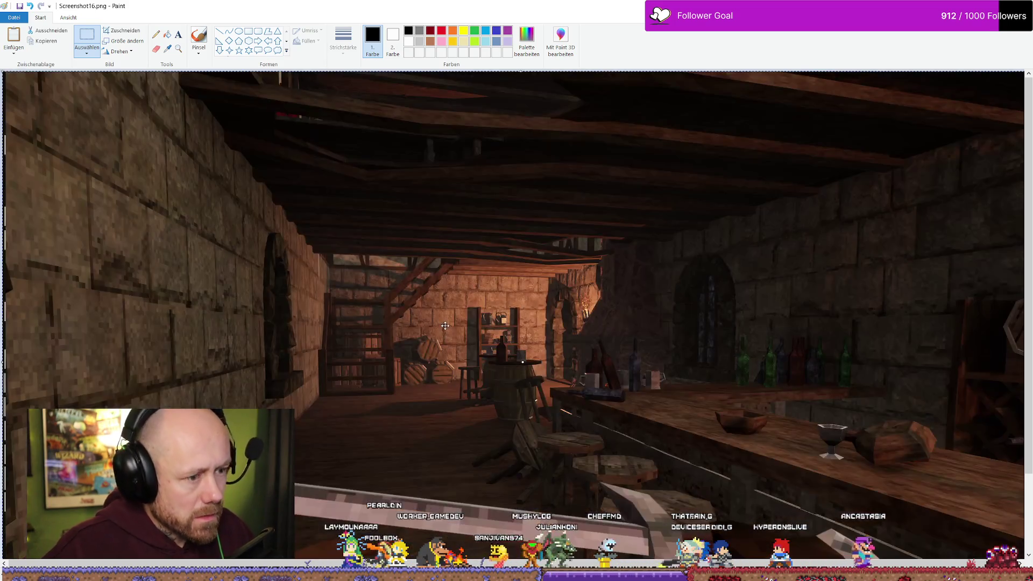
Step: Save the tavern still from Paint as Screenshot17.png in the Bloodspill Trailer folder
{"action": "left_click", "coordinate": [14, 17]}
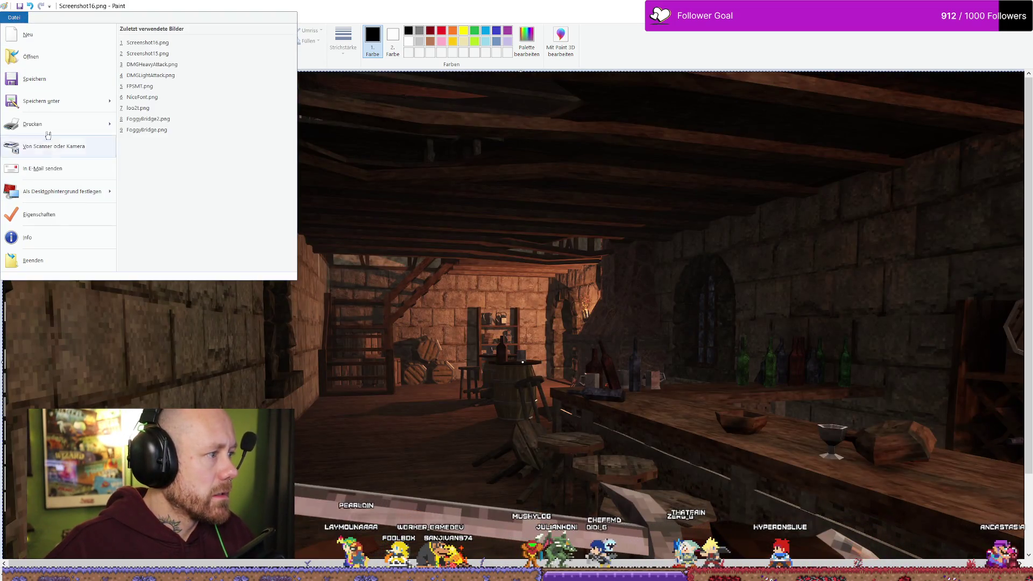
{"action": "left_click", "coordinate": [47, 103]}
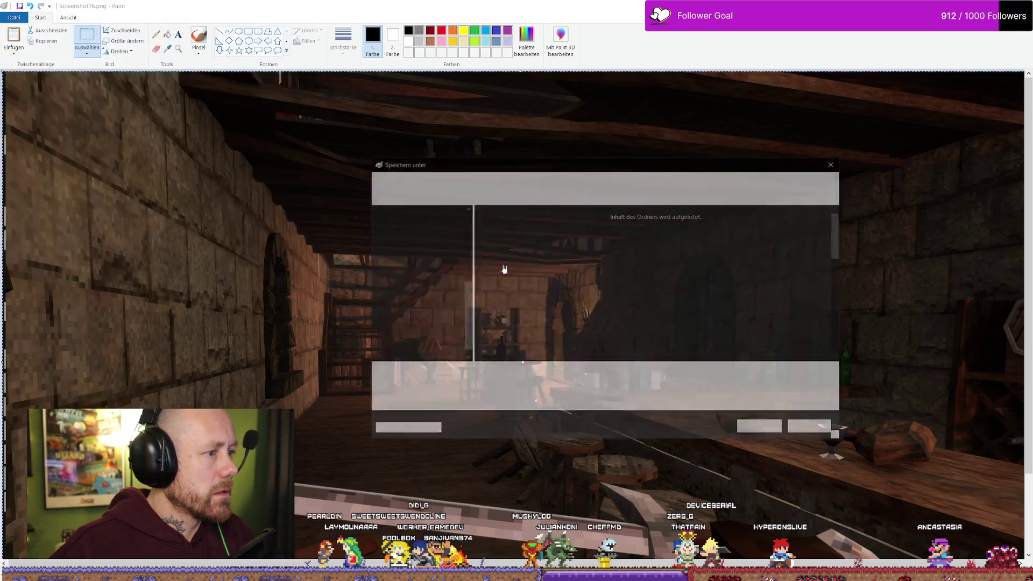
{"action": "scroll", "coordinate": [619, 344], "scroll_direction": "down", "scroll_amount": 5}
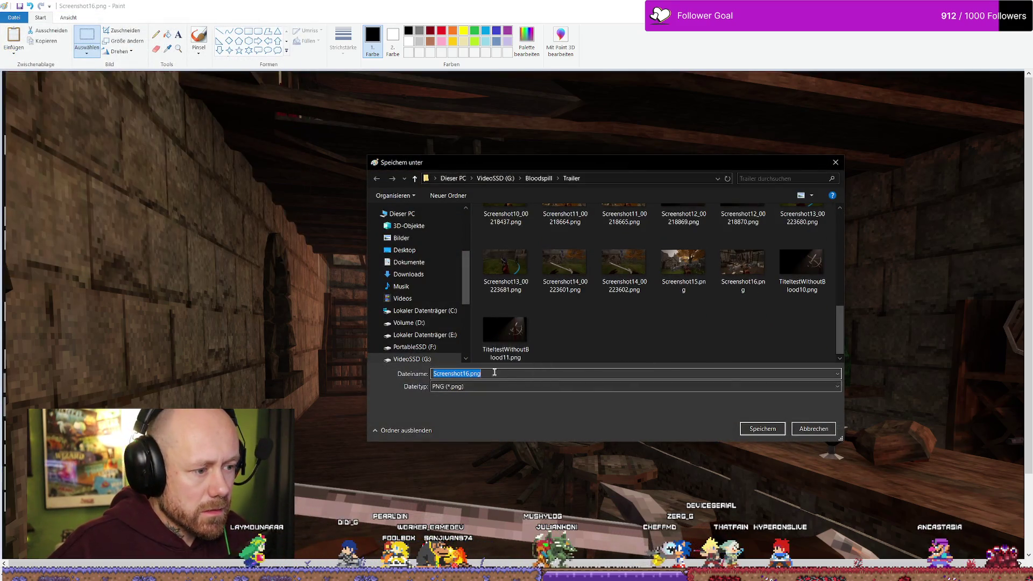
{"action": "left_click", "coordinate": [471, 373]}
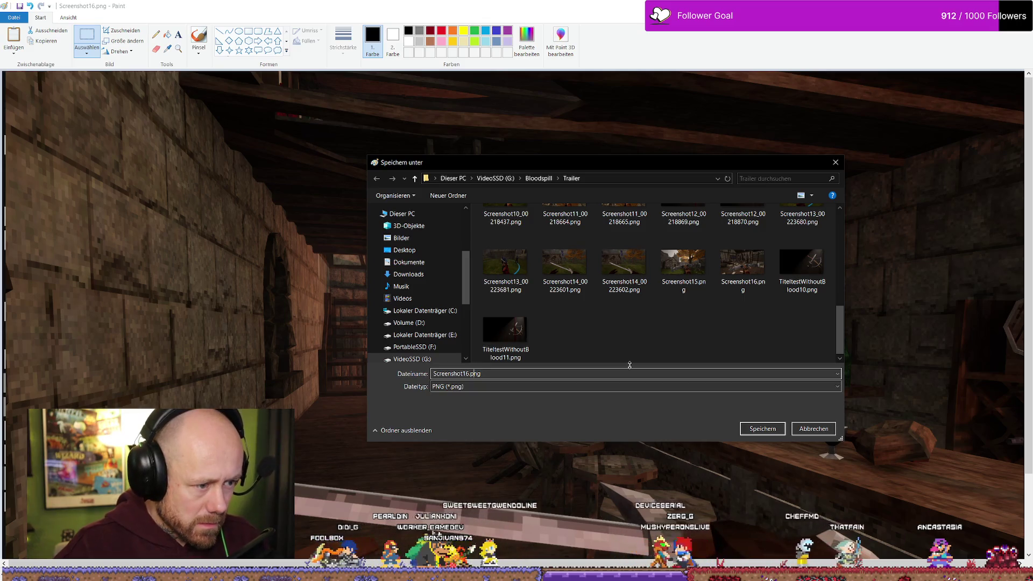
{"action": "key", "text": "BackSpace"}
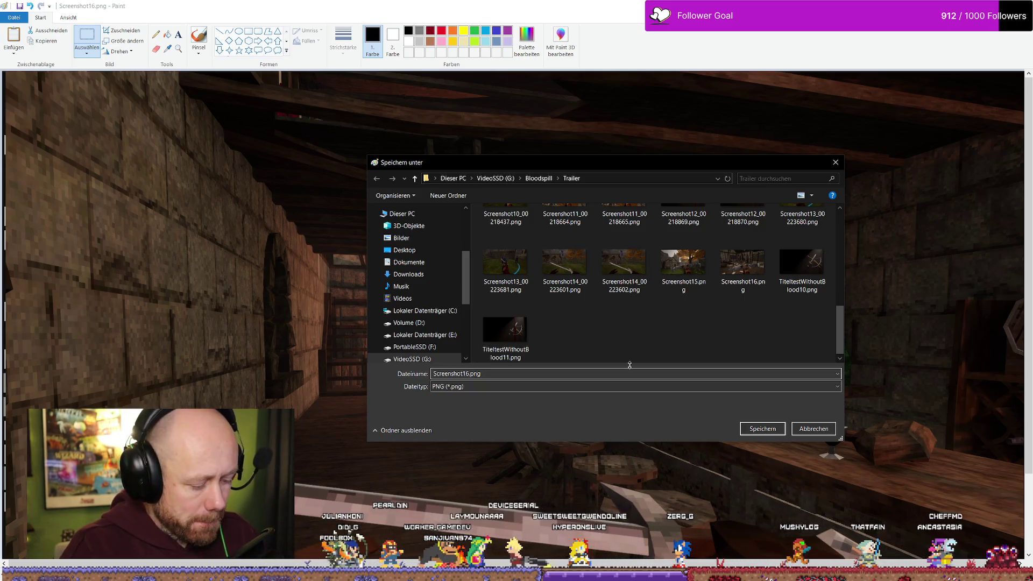
{"action": "type", "text": "/"}
{"action": "key", "text": "Return"}
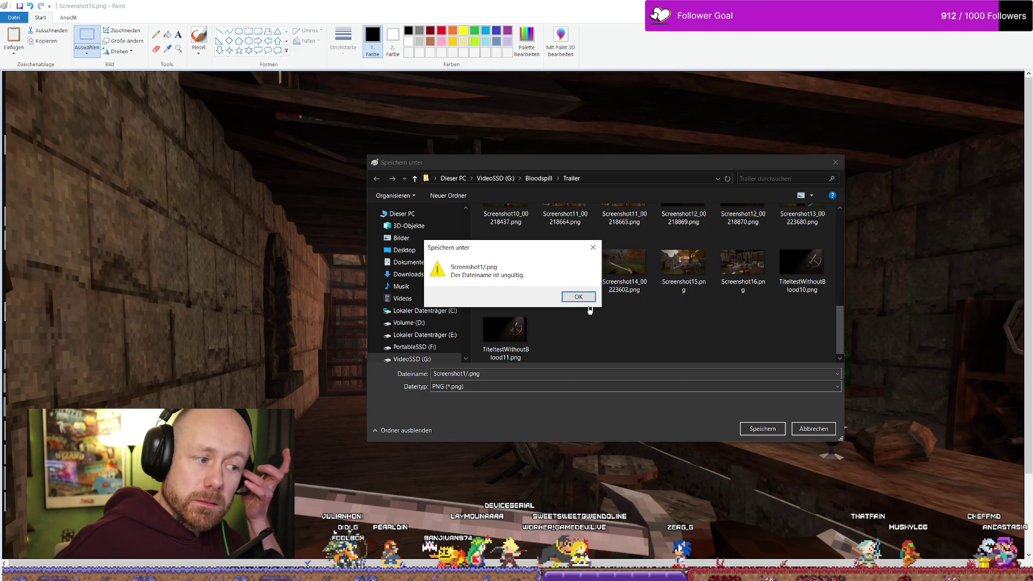
{"action": "left_click", "coordinate": [578, 297]}
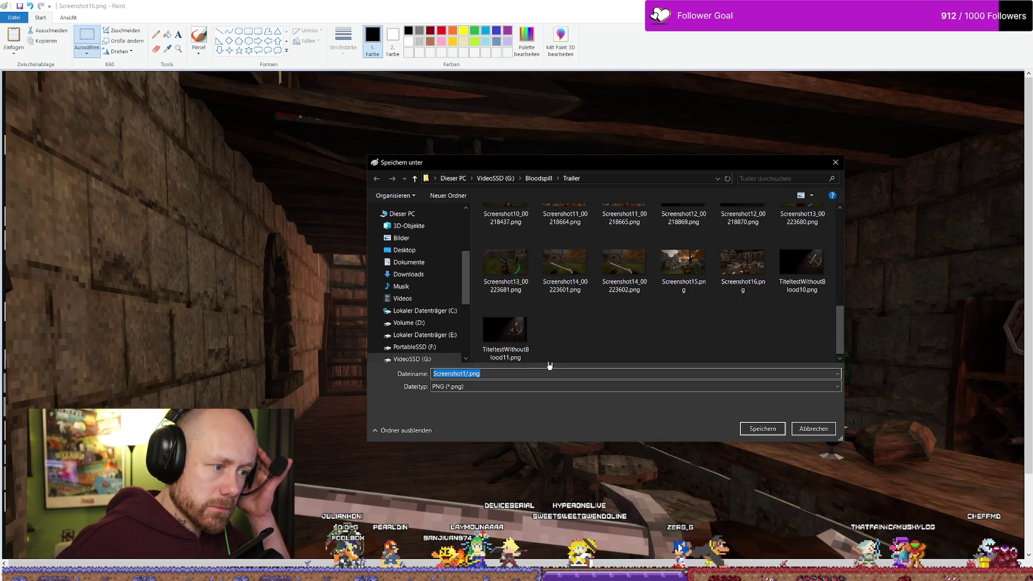
{"action": "left_click", "coordinate": [471, 374]}
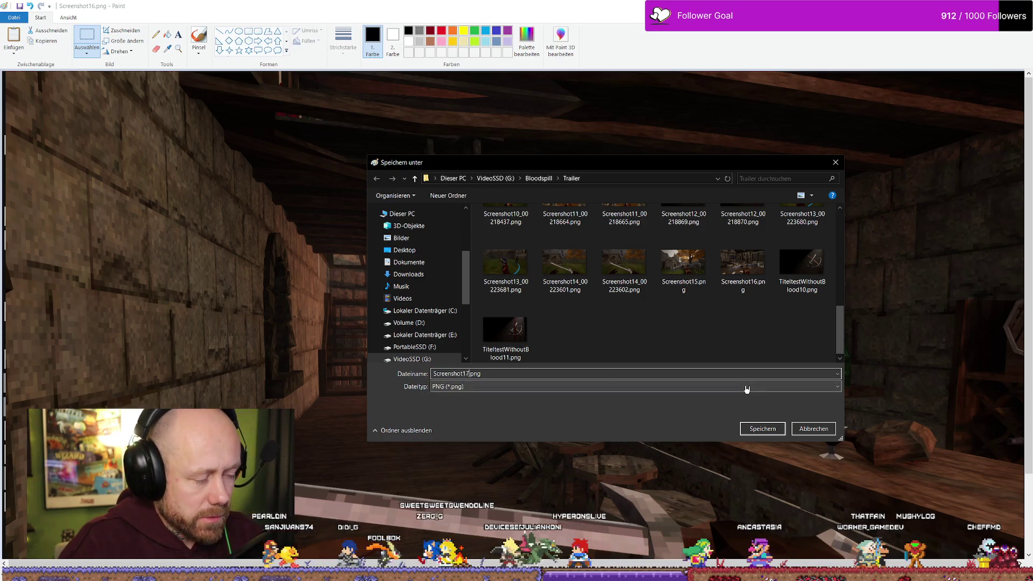
{"action": "key", "text": "Return"}
Step: Close Paint, leave Unreal's fullscreen viewport and show the desktop
{"action": "key", "text": "alt+Tab"}
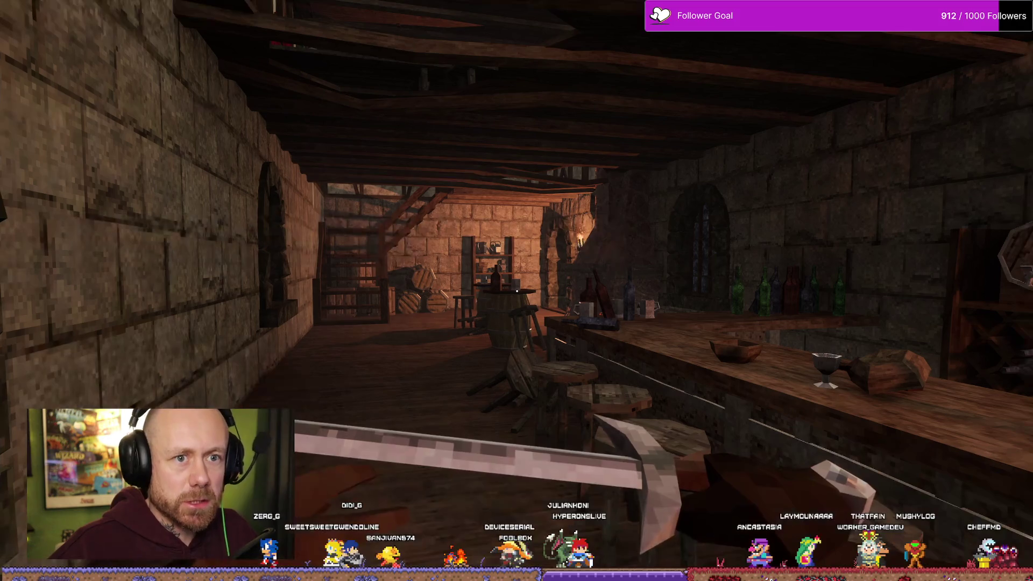
{"action": "key", "text": "F11"}
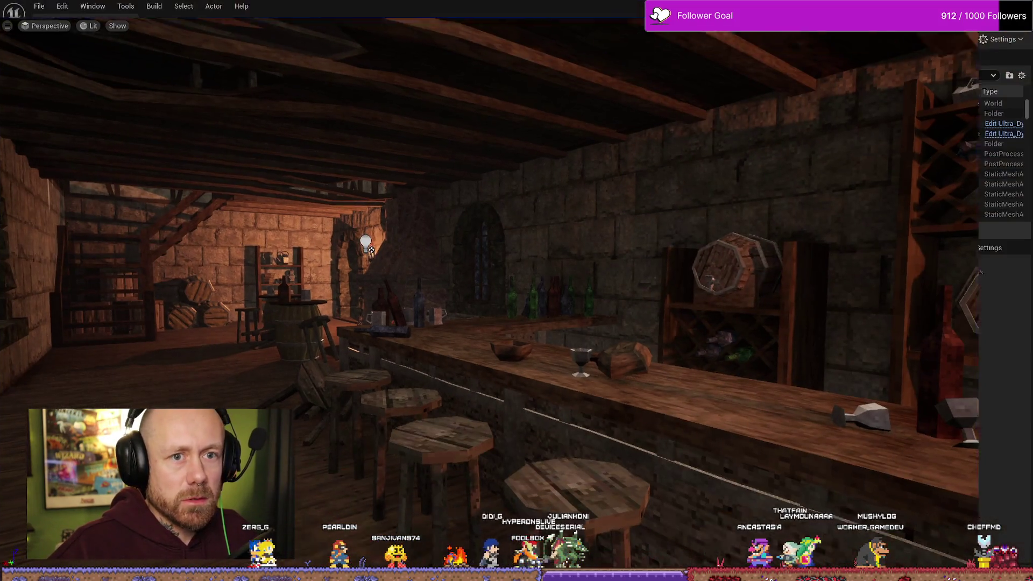
{"action": "key", "text": "super+d"}
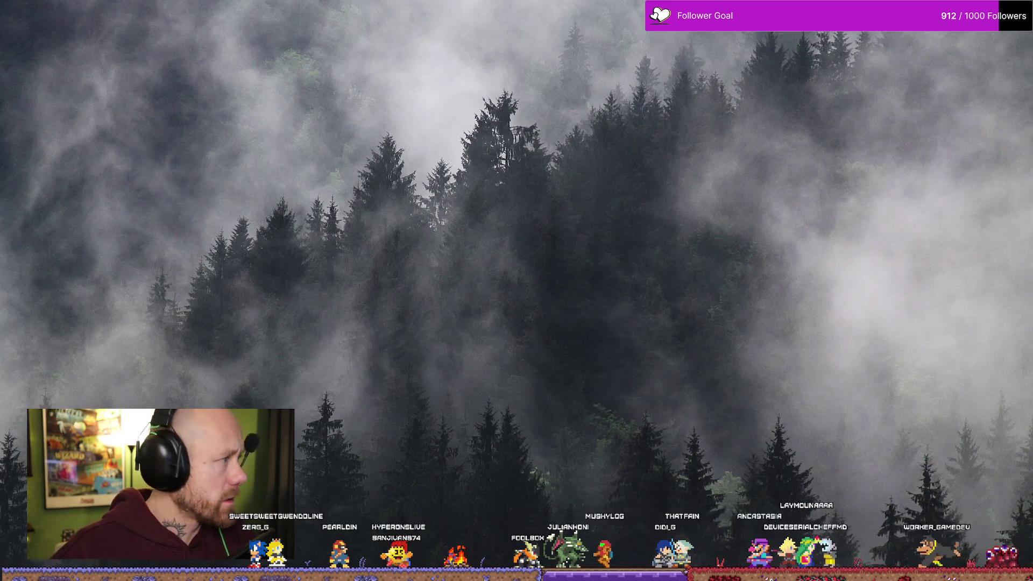
{"action": "key", "text": "Return"}
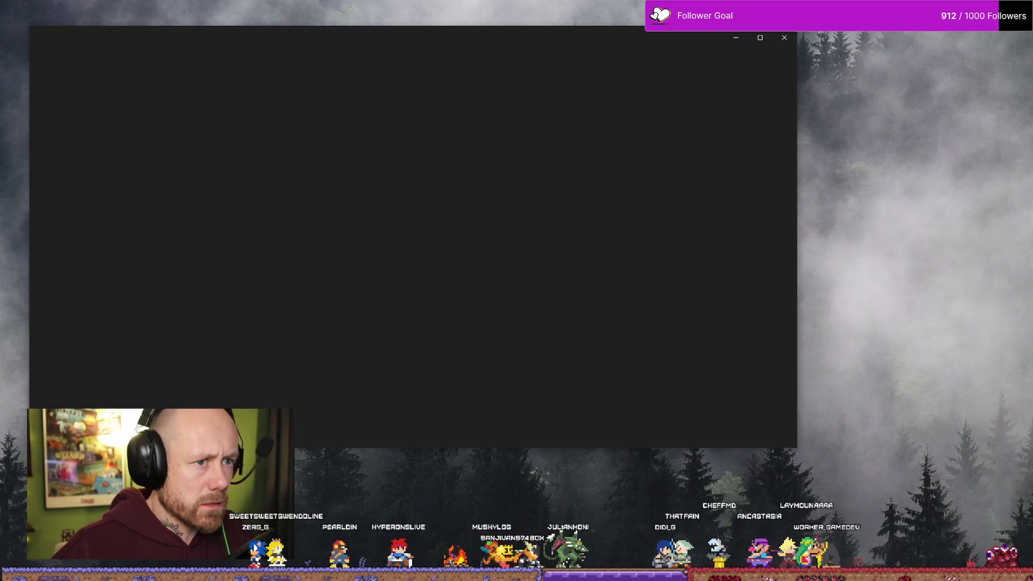
{"action": "key", "text": "Right"}
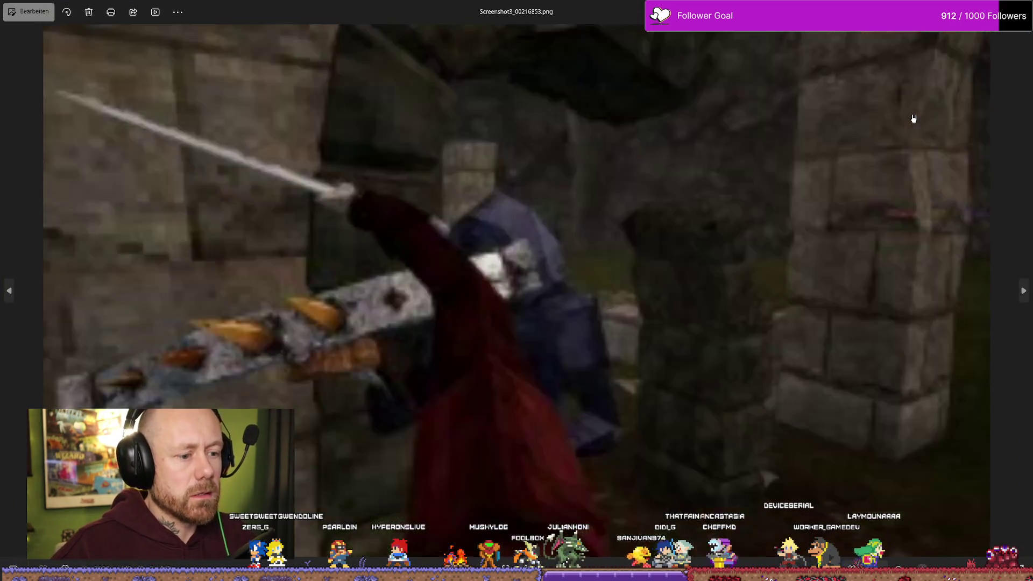
{"action": "key", "text": "Right"}
{"action": "key", "text": "Right"}
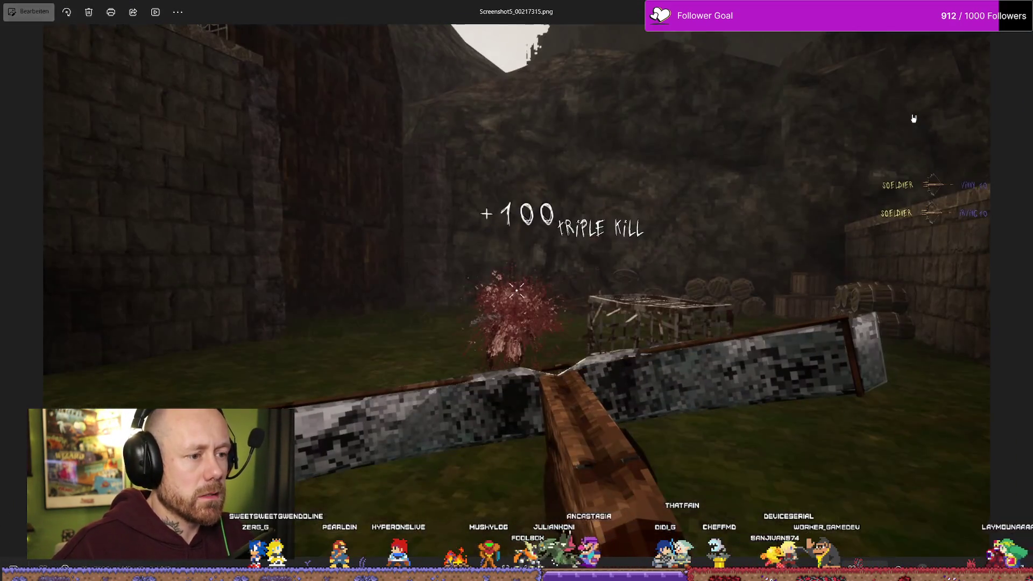
{"action": "key", "text": "Right"}
{"action": "key", "text": "Right"}
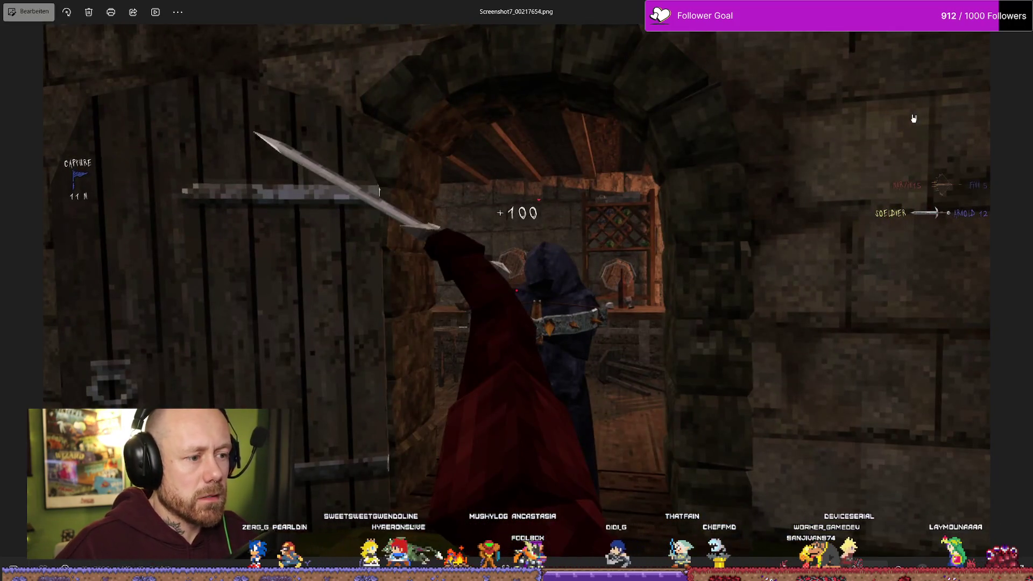
{"action": "key", "text": "Right"}
{"action": "key", "text": "Right"}
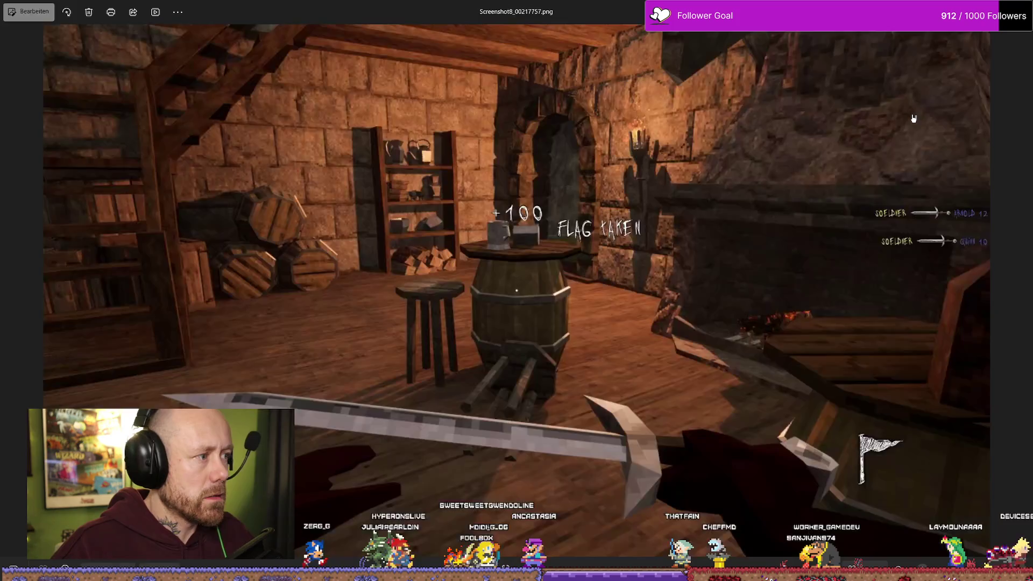
{"action": "key", "text": "Right"}
{"action": "key", "text": "Right"}
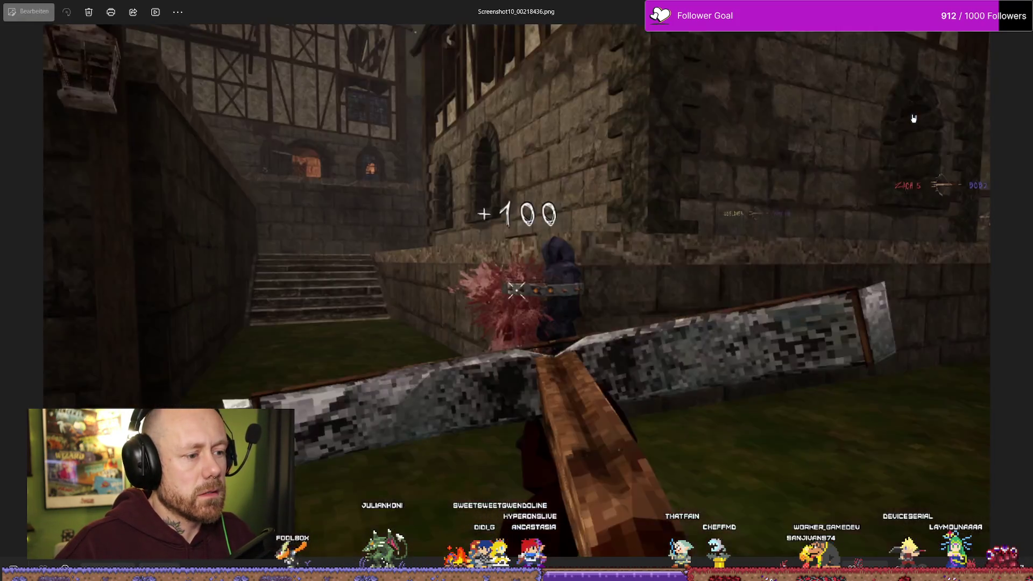
{"action": "key", "text": "Left"}
{"action": "key", "text": "Left"}
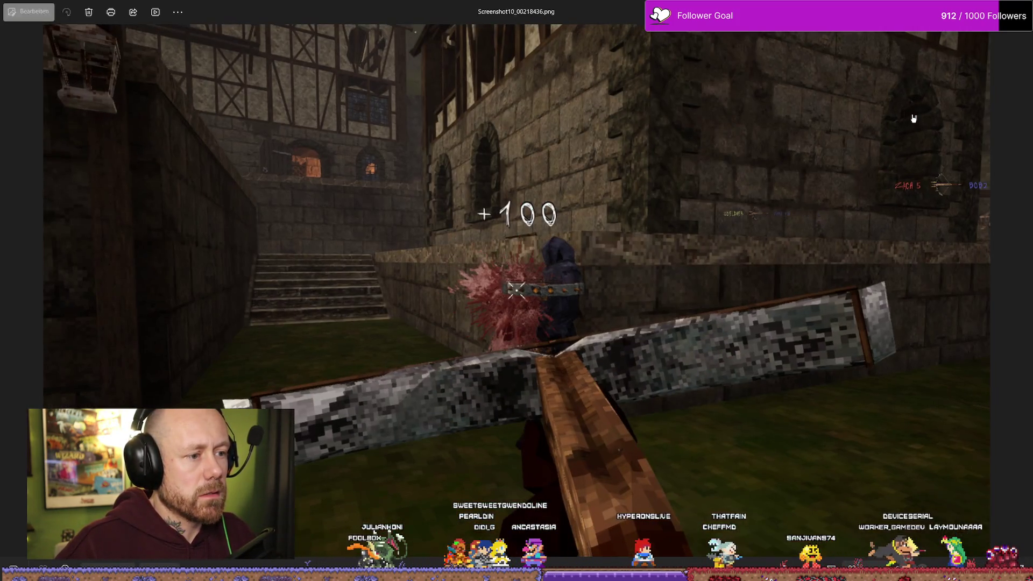
{"action": "key", "text": "Right"}
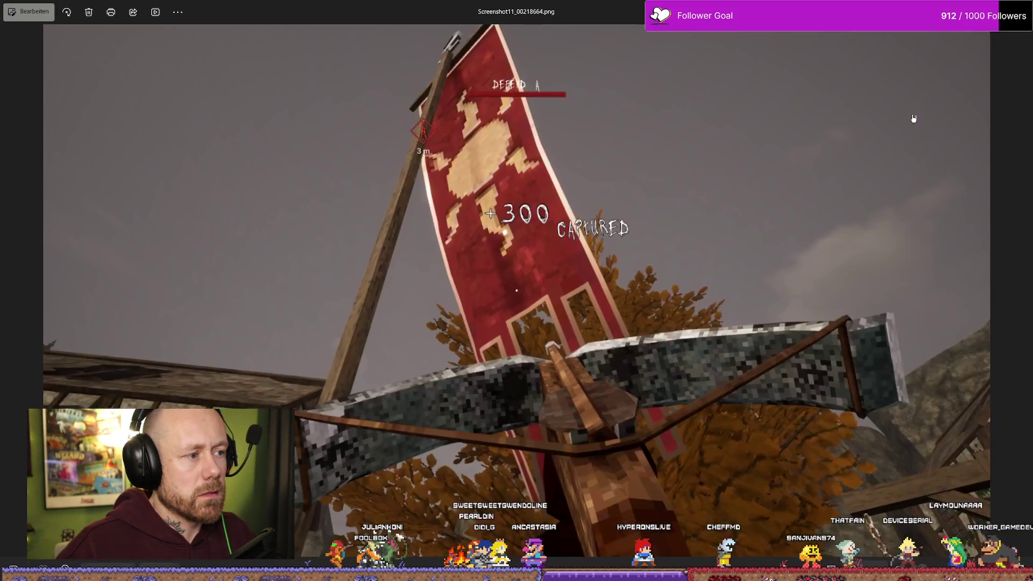
{"action": "key", "text": "Right"}
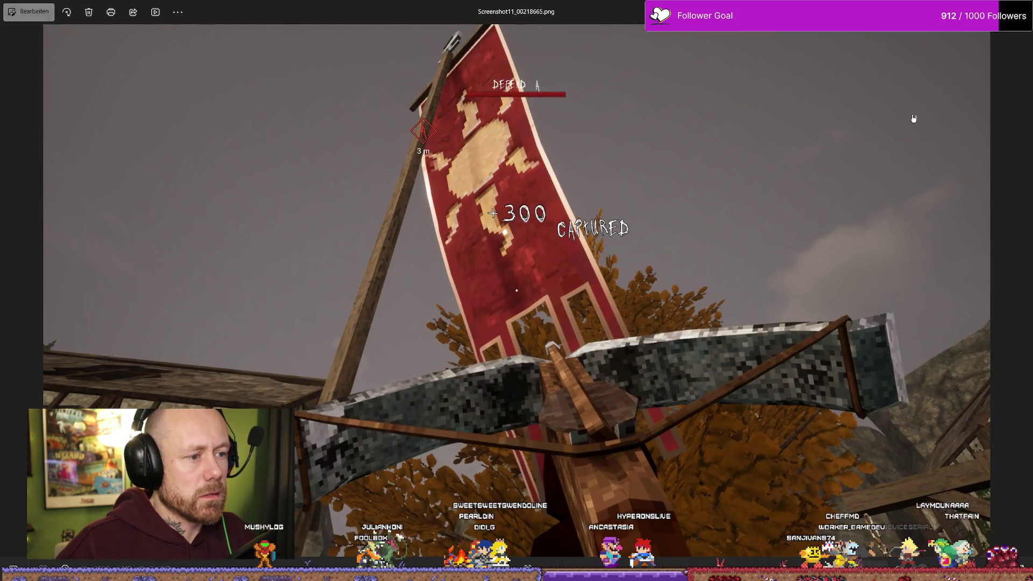
{"action": "key", "text": "Right"}
{"action": "key", "text": "Left"}
{"action": "key", "text": "Right"}
{"action": "key", "text": "Right"}
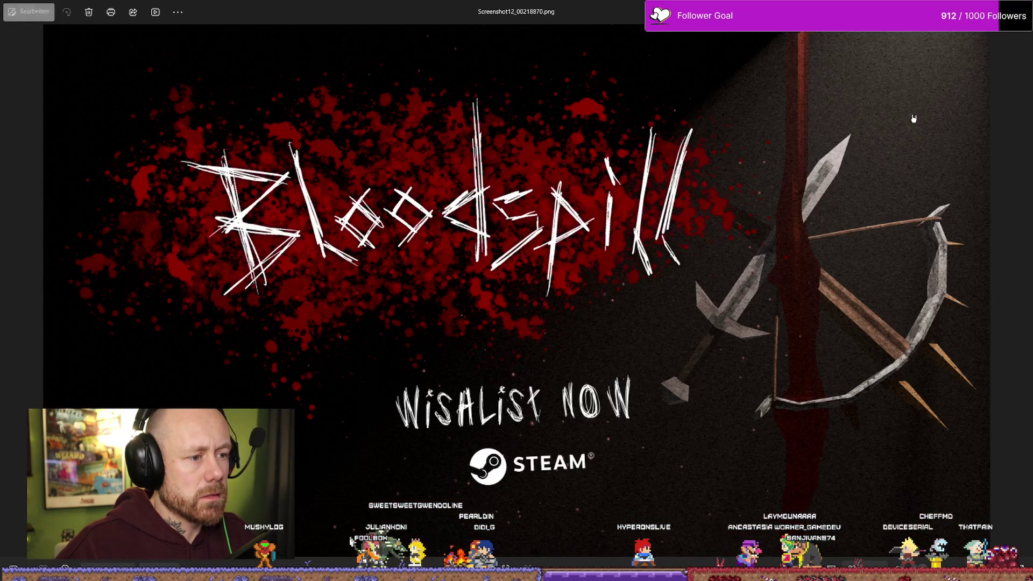
{"action": "key", "text": "Right"}
{"action": "key", "text": "Right"}
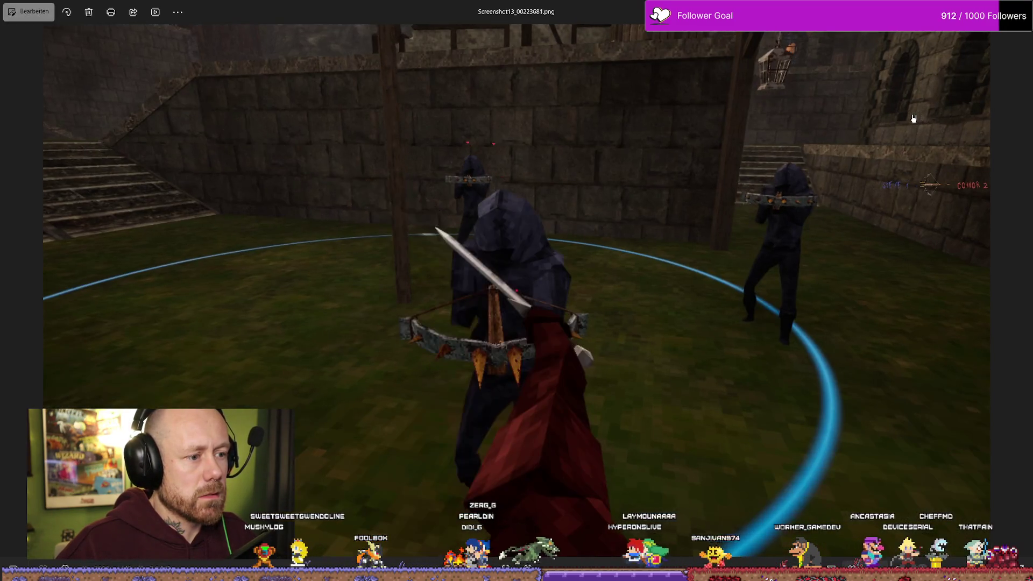
{"action": "key", "text": "Right"}
{"action": "key", "text": "Right"}
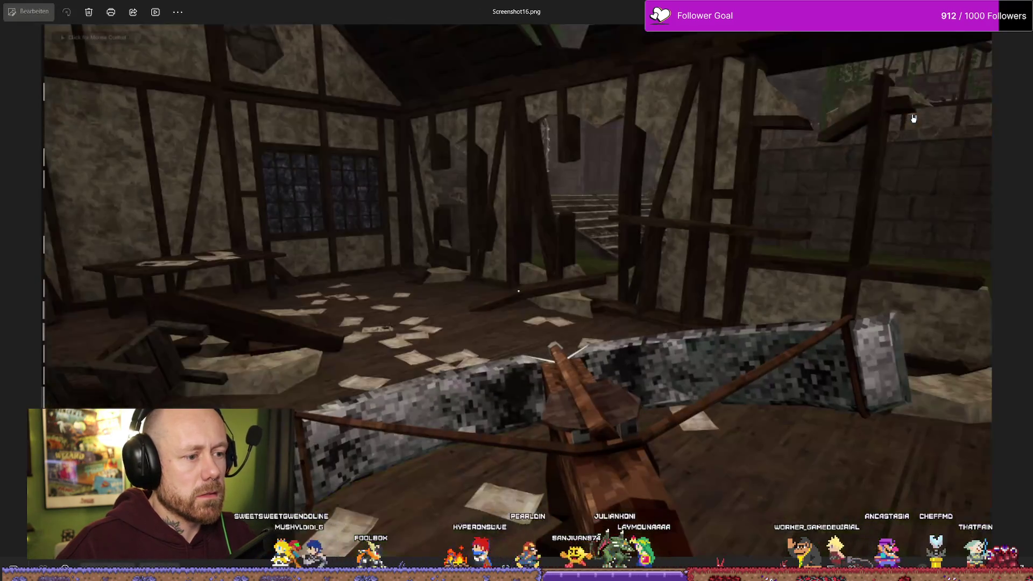
{"action": "key", "text": "Right"}
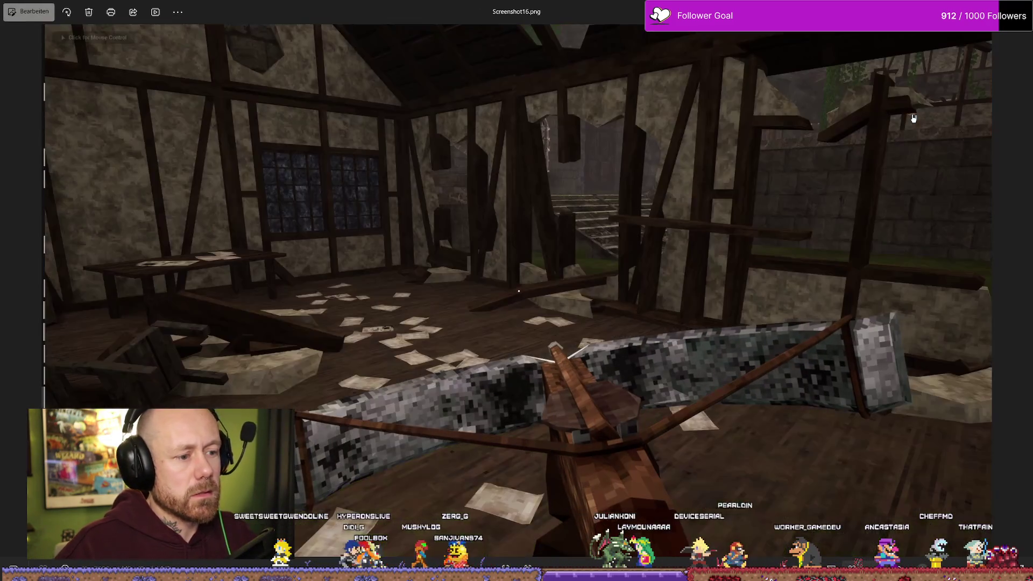
{"action": "key", "text": "Right"}
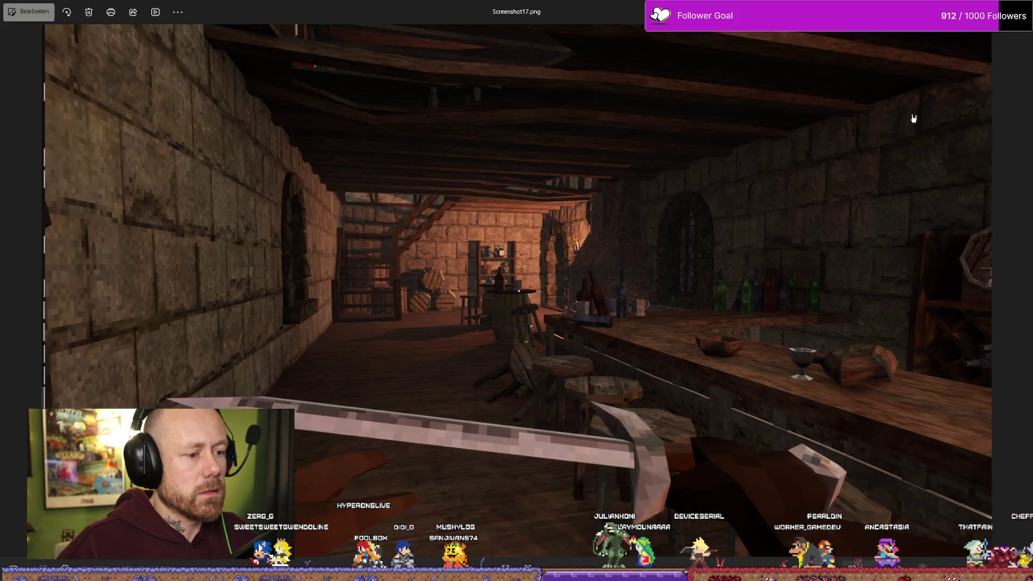
{"action": "key", "text": "Right"}
{"action": "key", "text": "Left"}
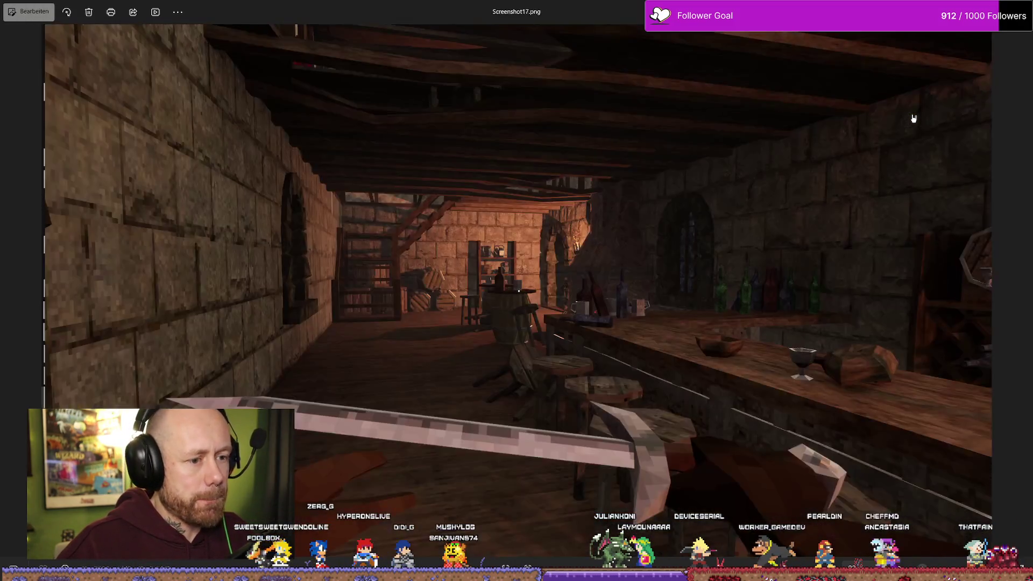
{"action": "key", "text": "Right"}
{"action": "key", "text": "Right"}
{"action": "key", "text": "Left"}
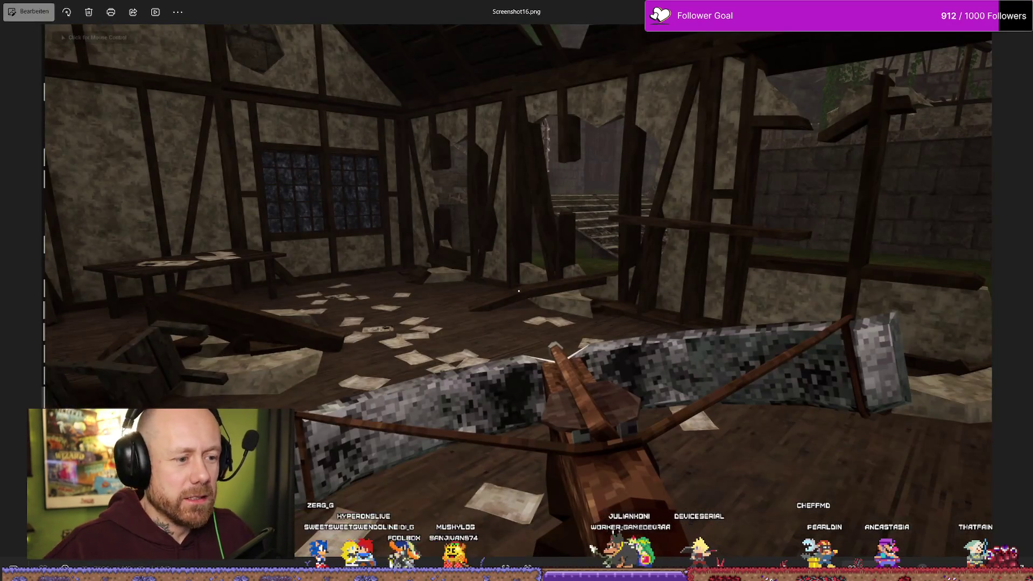
{"action": "key", "text": "alt+F4"}
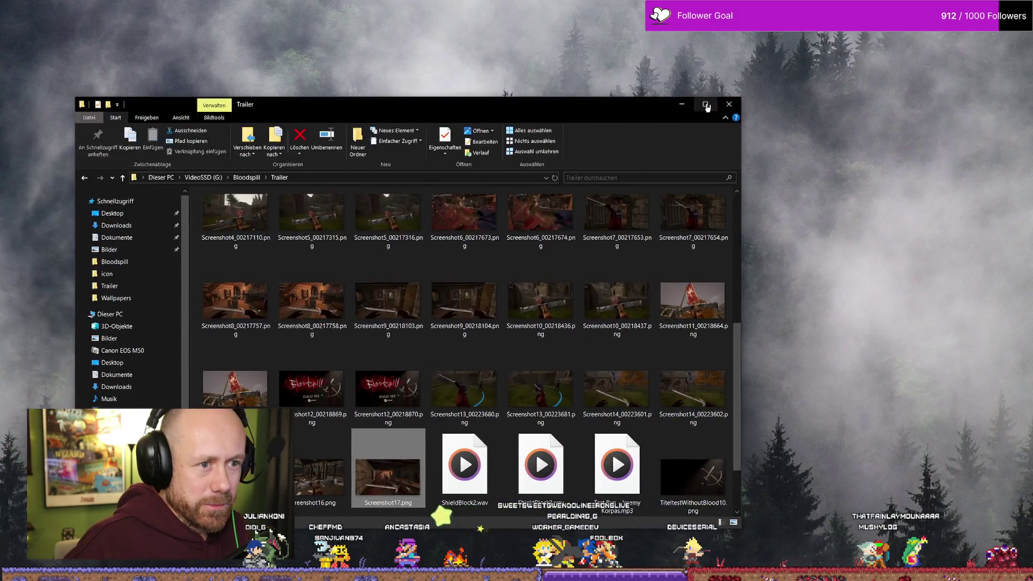
Step: Maximize the G:\Bloodspill\Trailer window and open Screenshot1_00221365.png in the photo viewer
{"action": "left_click", "coordinate": [706, 106]}
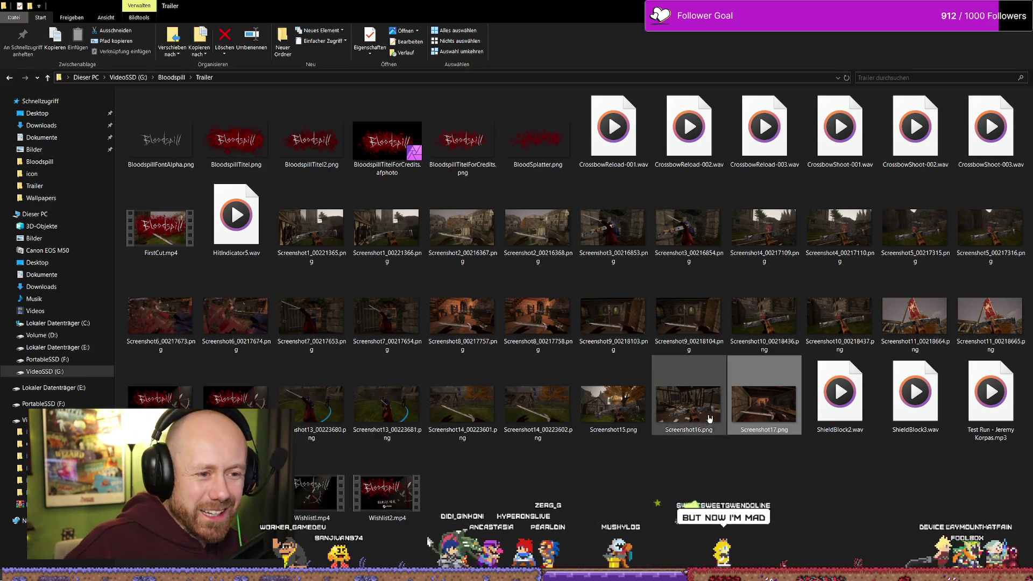
{"action": "left_click", "coordinate": [377, 232]}
{"action": "double_click", "coordinate": [307, 226]}
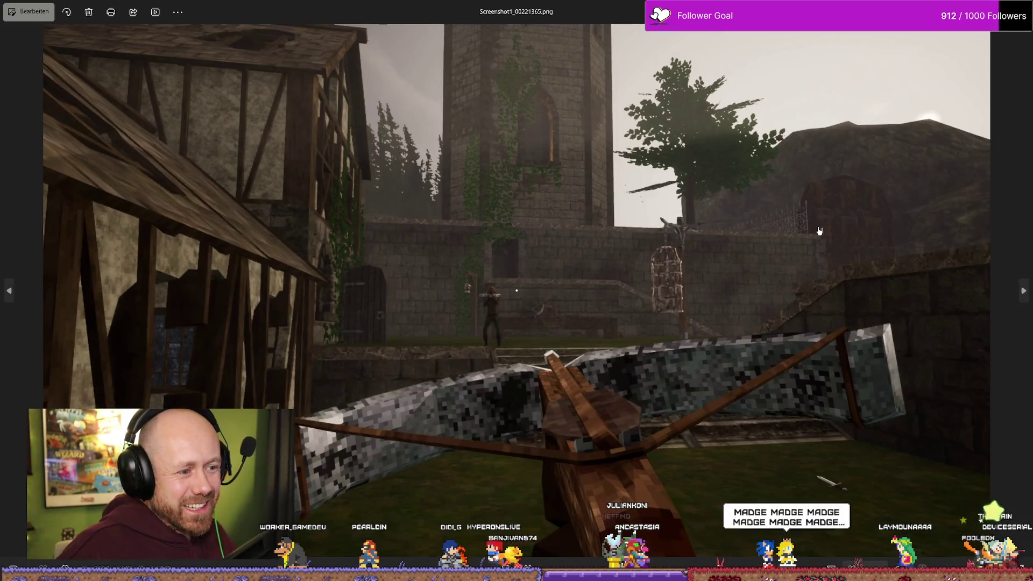
Step: Compare the two Screenshot1 stills and delete the duplicate Screenshot1_00221366.png
{"action": "key", "text": "Right"}
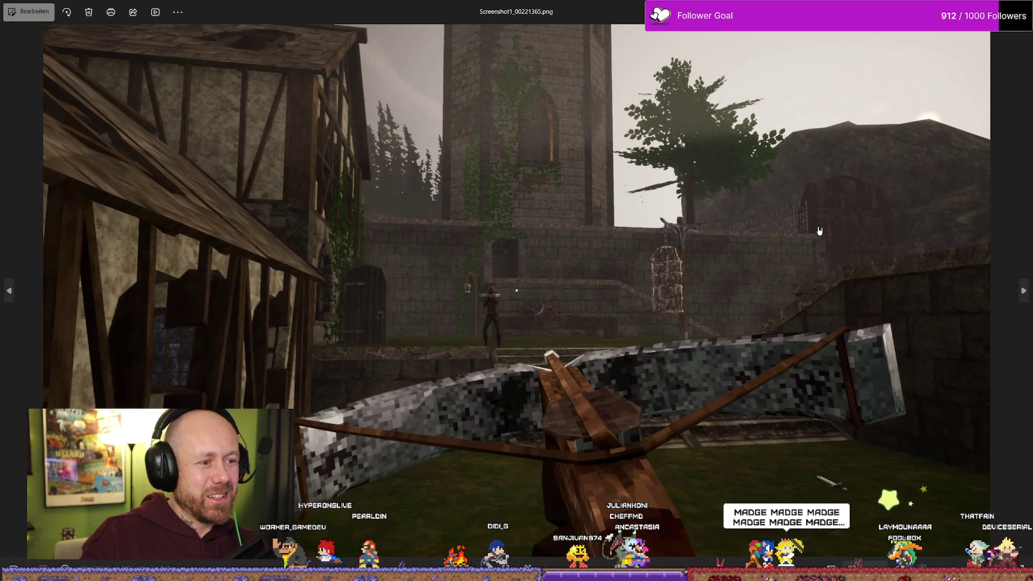
{"action": "key", "text": "Left"}
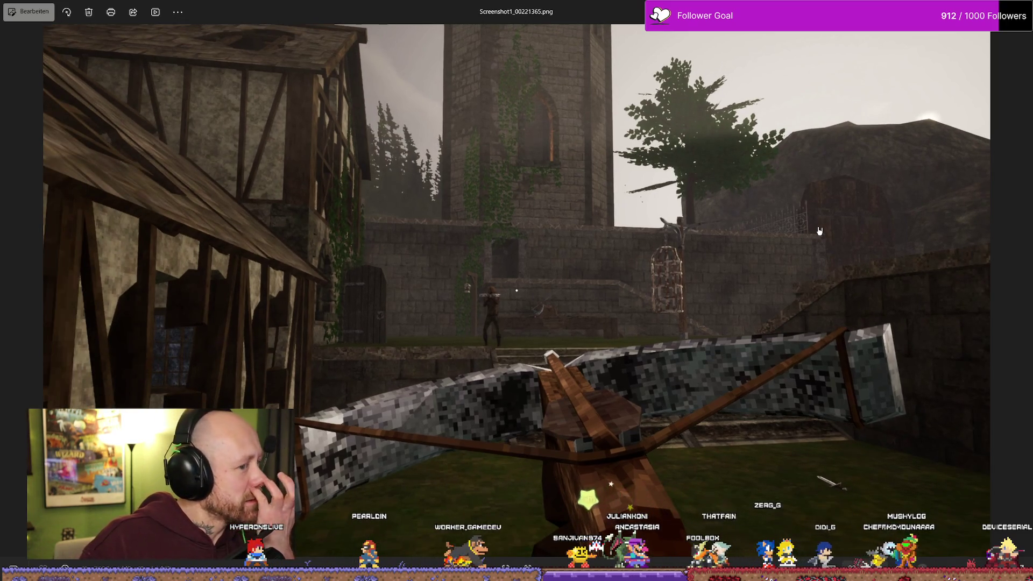
{"action": "key", "text": "Right"}
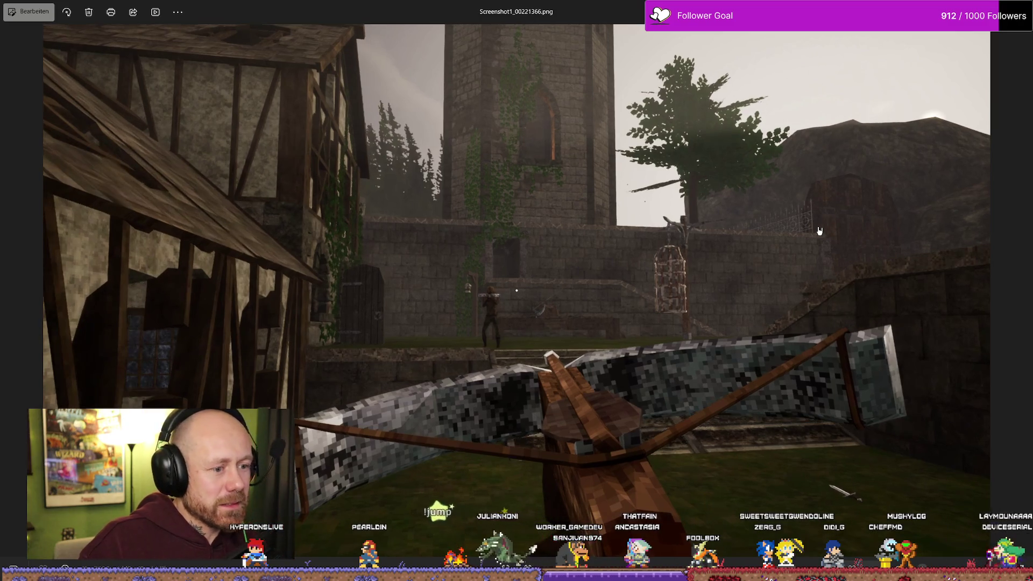
{"action": "key", "text": "Escape"}
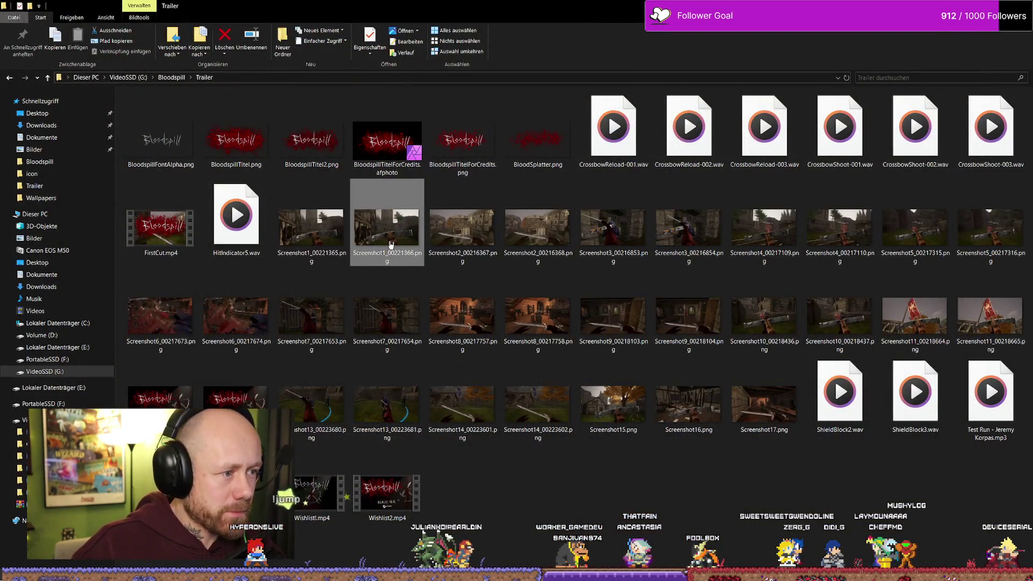
{"action": "key", "text": "Delete"}
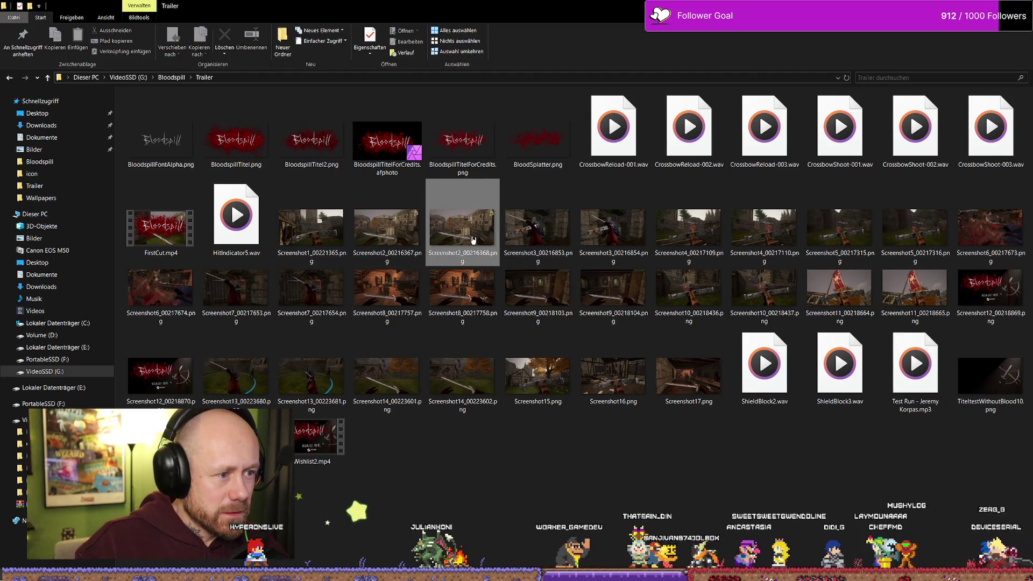
Step: Review Screenshot2_00216367.png and delete the duplicate Screenshot2_00216368.png
{"action": "double_click", "coordinate": [409, 230]}
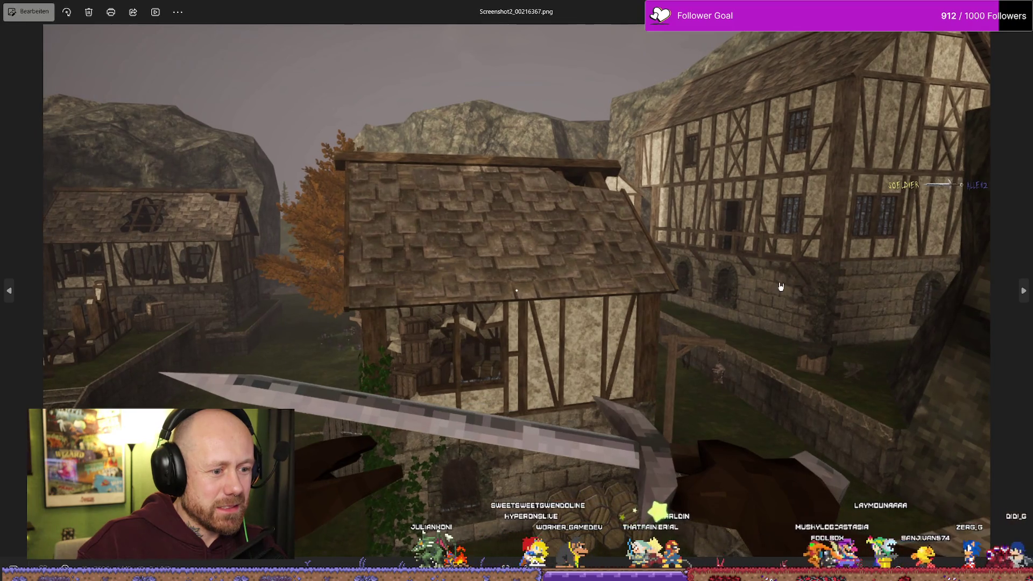
{"action": "key", "text": "Escape"}
{"action": "key", "text": "Right"}
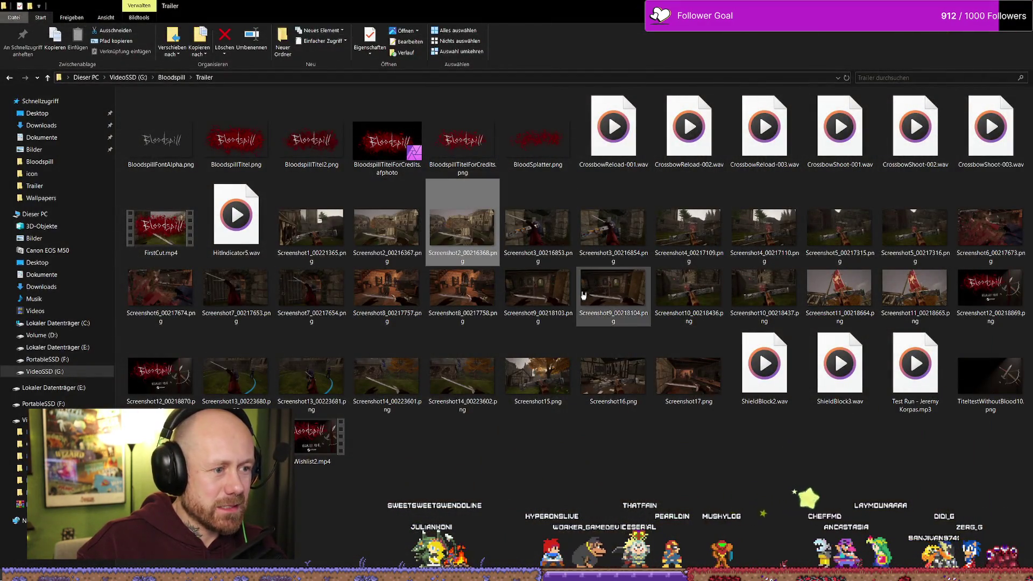
{"action": "key", "text": "Delete"}
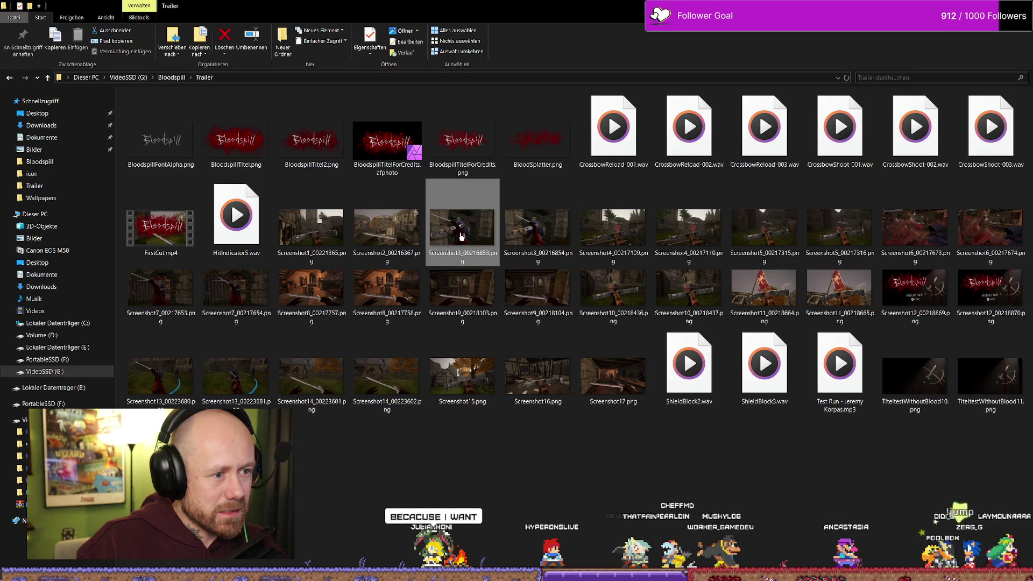
Step: Compare the two Screenshot3 stills and delete the duplicate Screenshot3_00216854.png
{"action": "key", "text": "Return"}
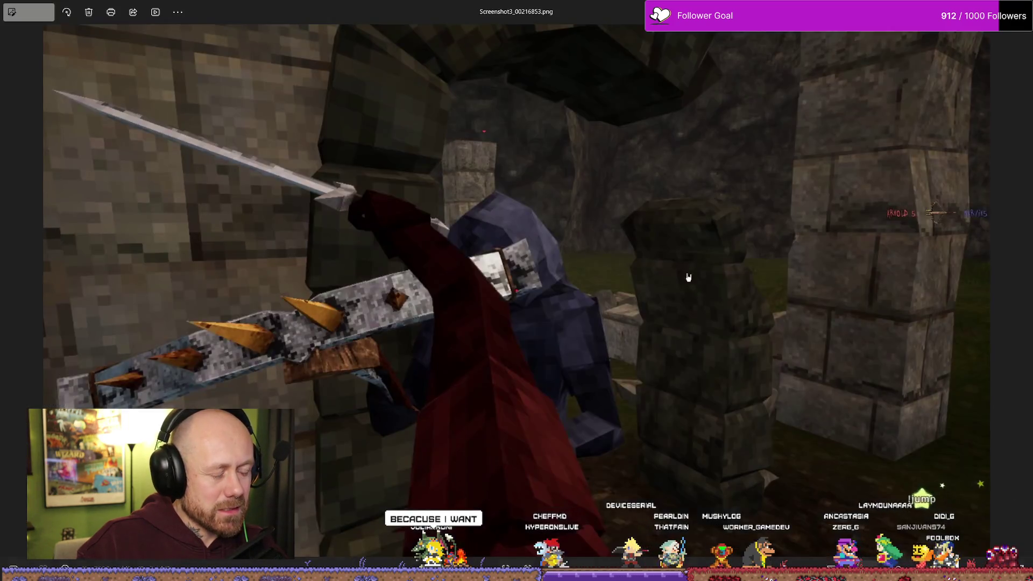
{"action": "key", "text": "Right"}
{"action": "key", "text": "Right"}
{"action": "key", "text": "Right"}
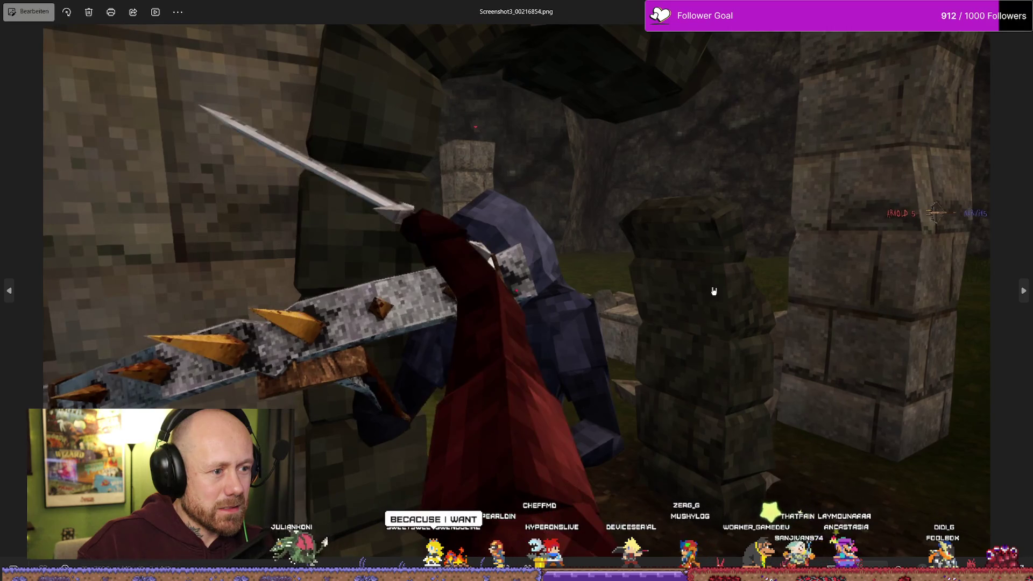
{"action": "key", "text": "Left"}
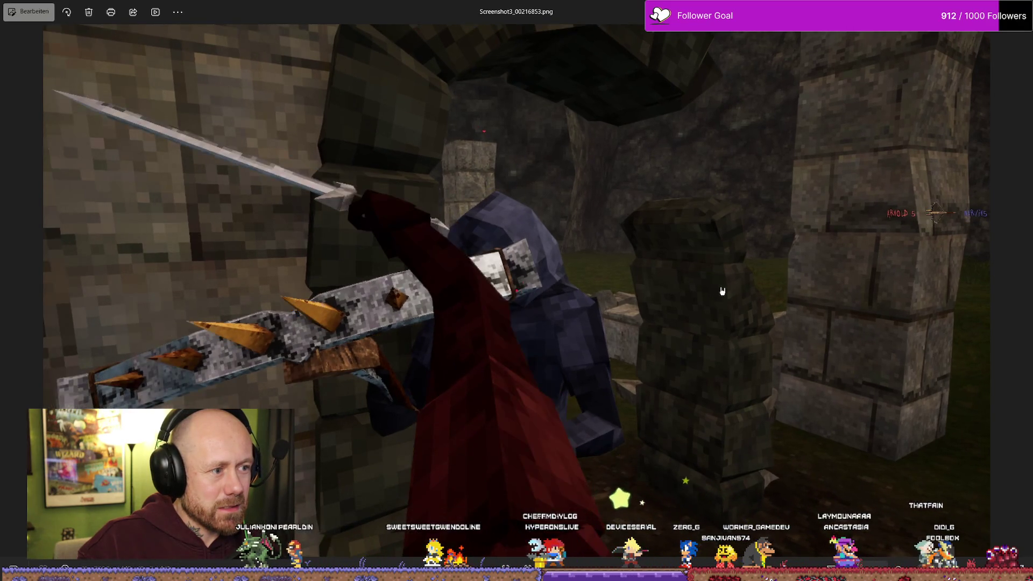
{"action": "key", "text": "alt+F4"}
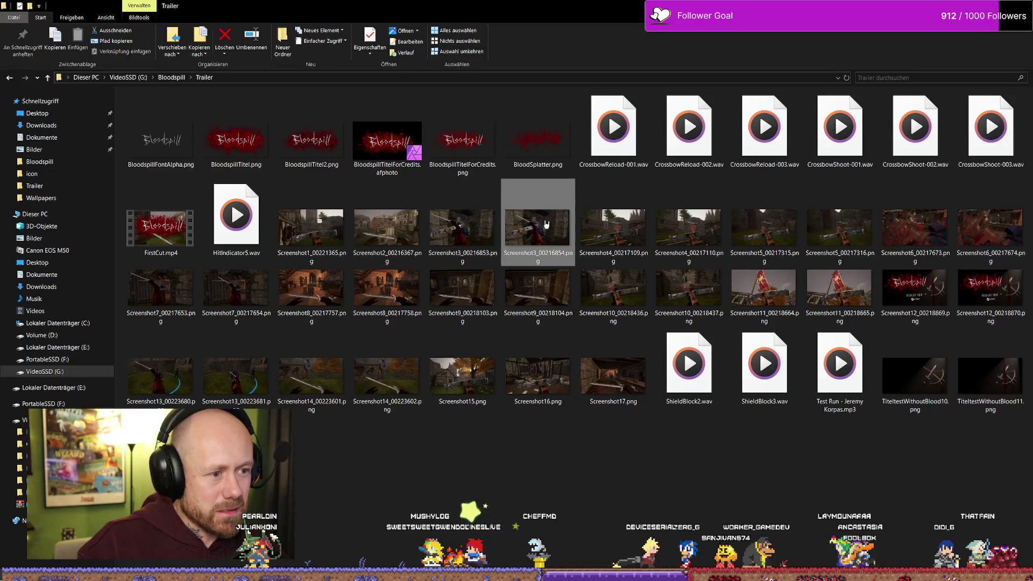
{"action": "key", "text": "Delete"}
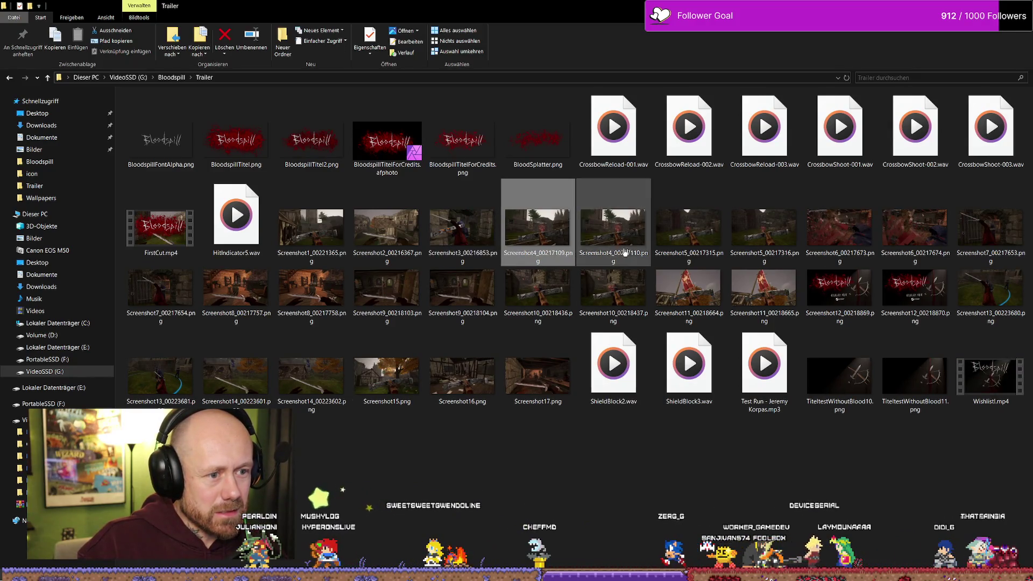
{"action": "double_click", "coordinate": [547, 239]}
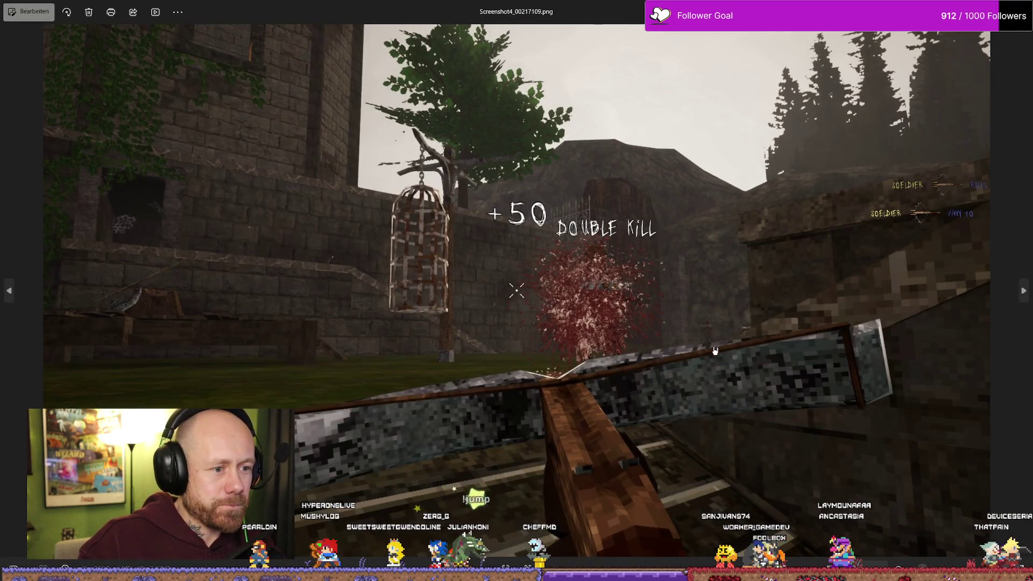
Step: Flip between Screenshot4_00217109.png and Screenshot4_00217110.png to compare them, keeping both
{"action": "key", "text": "Right"}
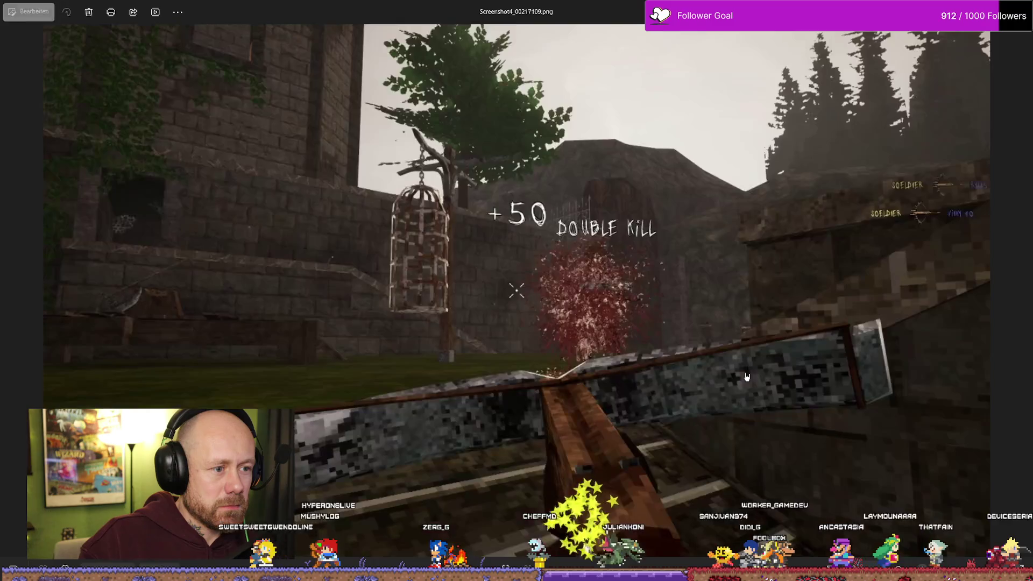
{"action": "key", "text": "Left"}
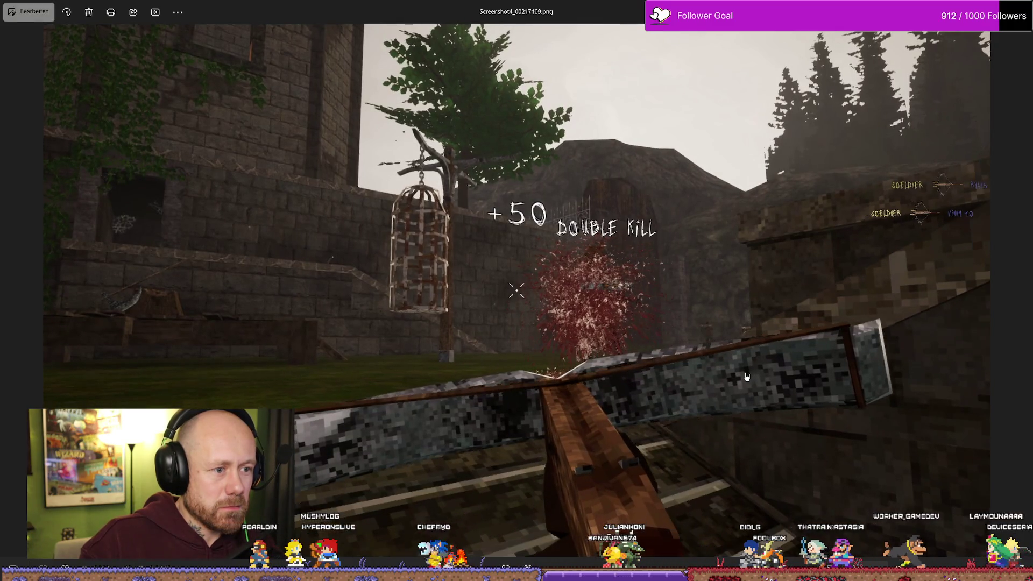
{"action": "key", "text": "Right"}
{"action": "key", "text": "Left"}
{"action": "key", "text": "Right"}
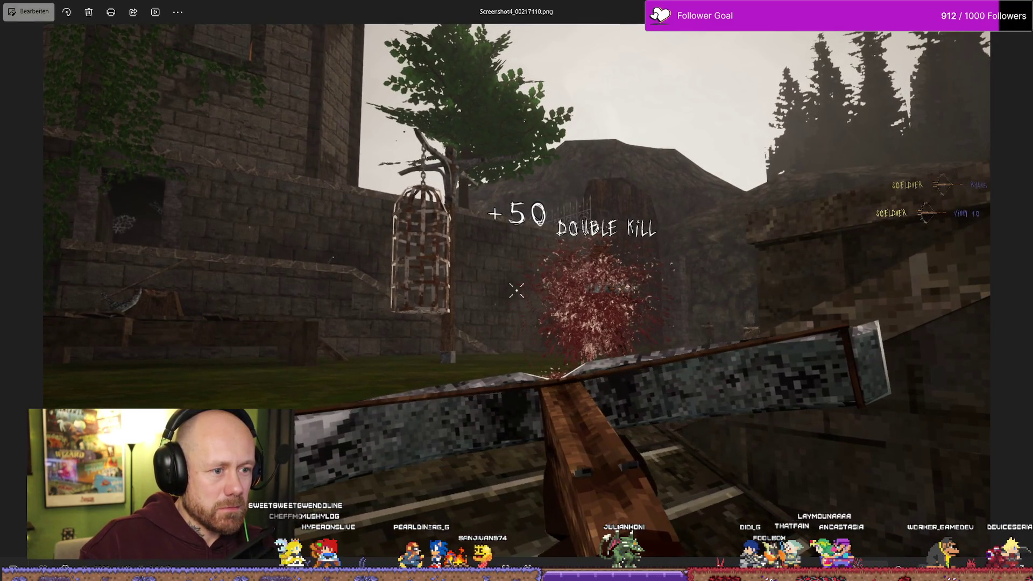
{"action": "key", "text": "Left"}
{"action": "key", "text": "Right"}
{"action": "key", "text": "Left"}
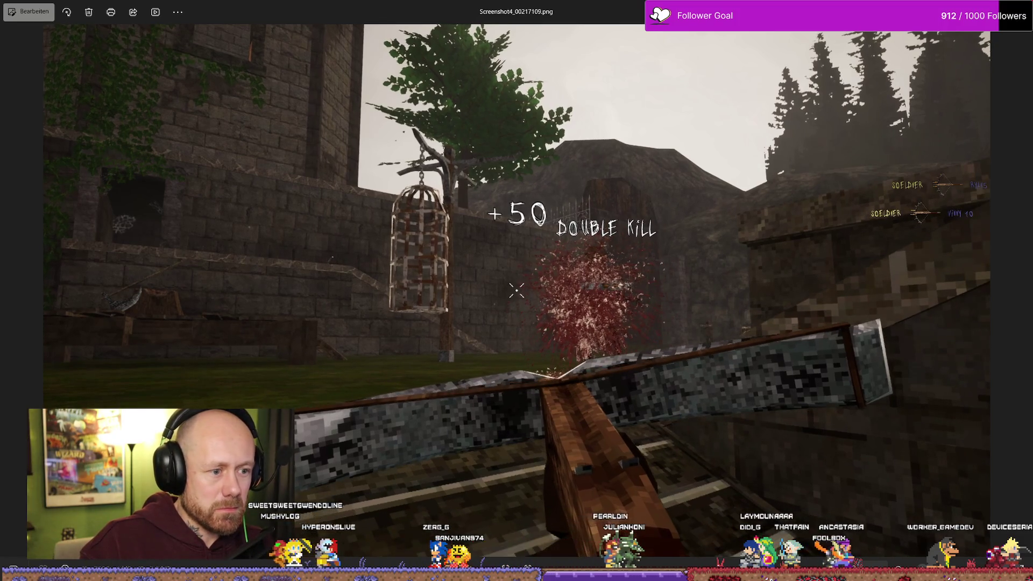
{"action": "key", "text": "alt+F4"}
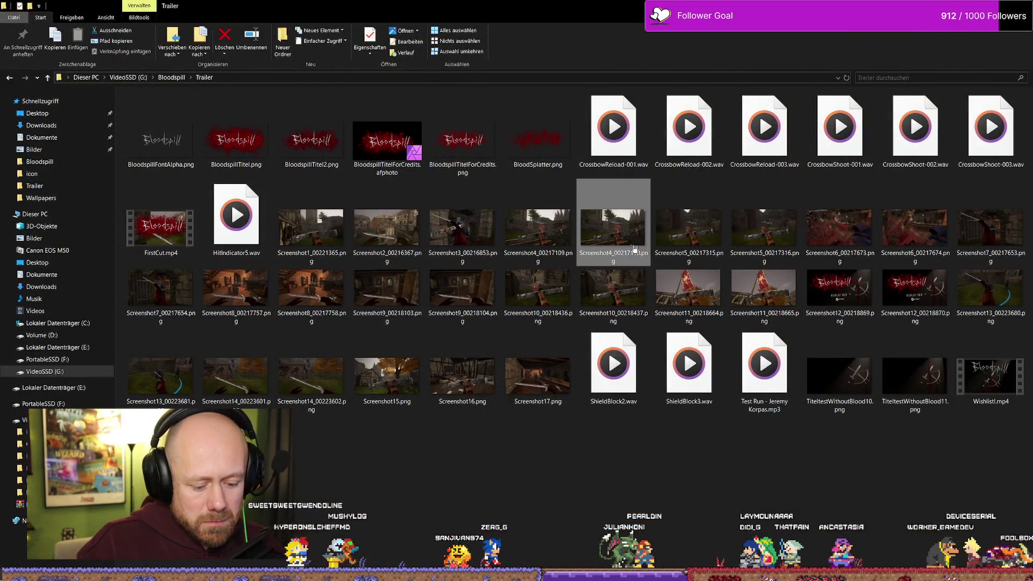
Step: Compare the two Screenshot5 stills and delete the duplicate Screenshot5_00217316.png
{"action": "double_click", "coordinate": [686, 265]}
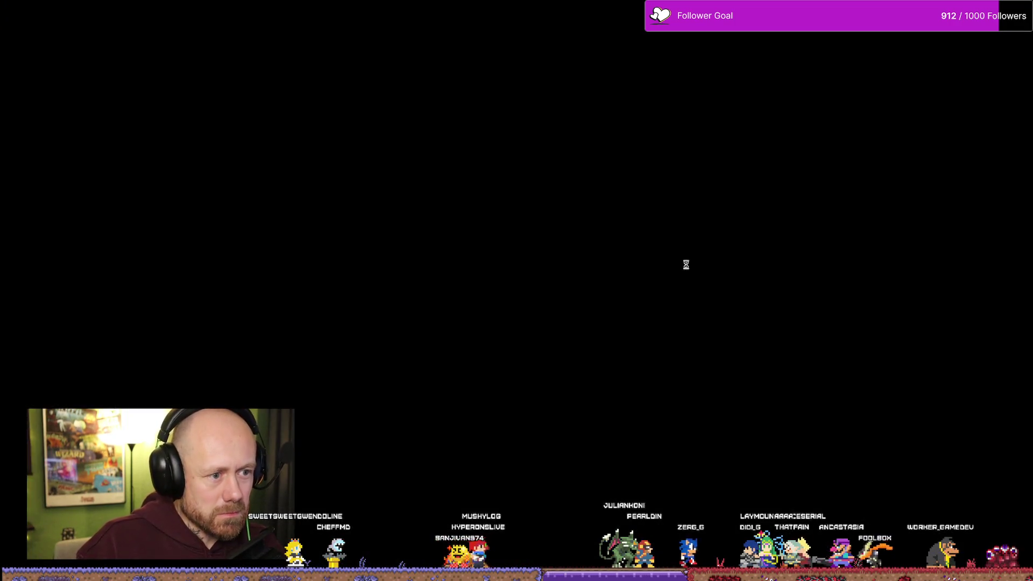
{"action": "key", "text": "Right"}
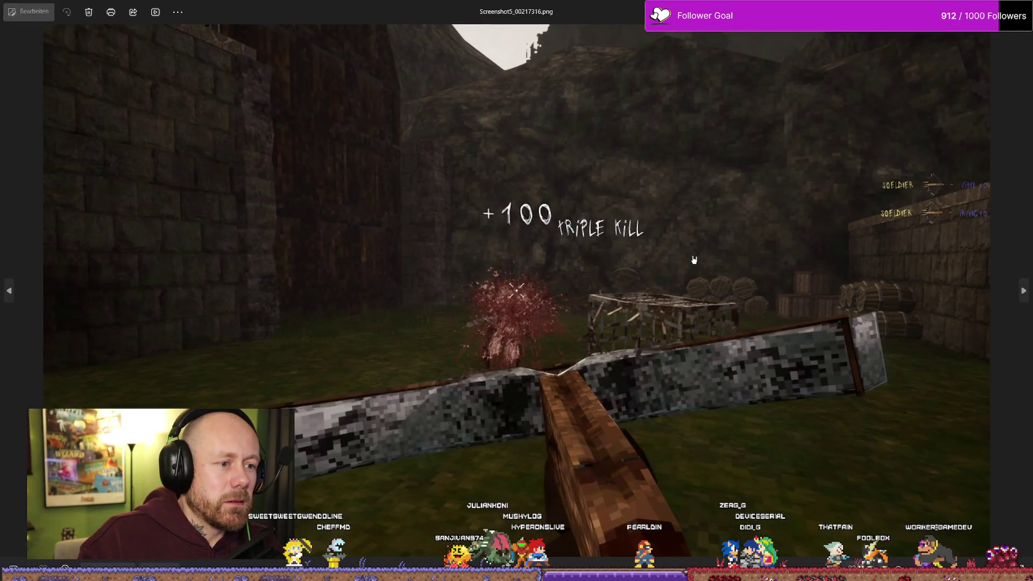
{"action": "key", "text": "Left"}
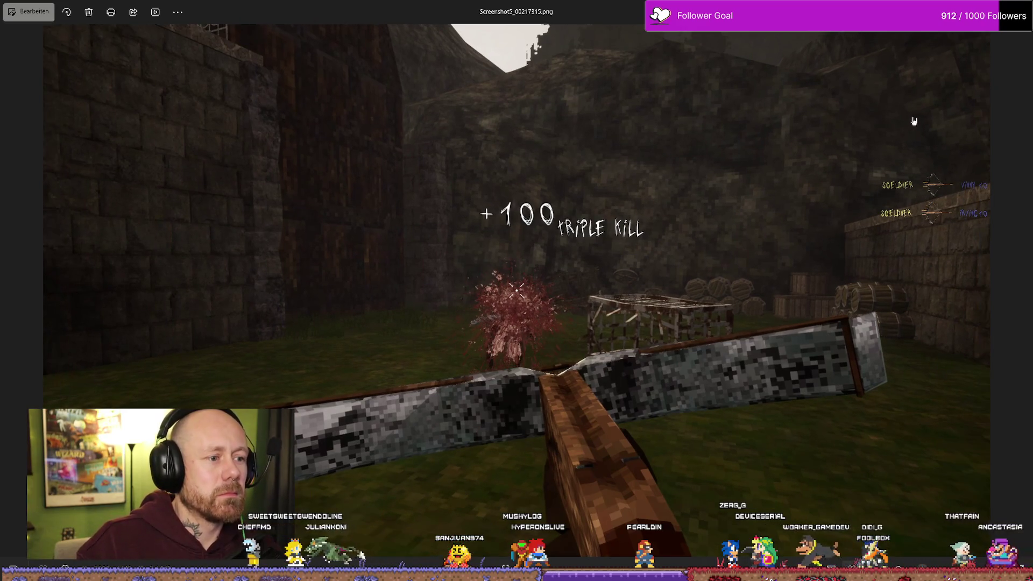
{"action": "key", "text": "Right"}
{"action": "key", "text": "Escape"}
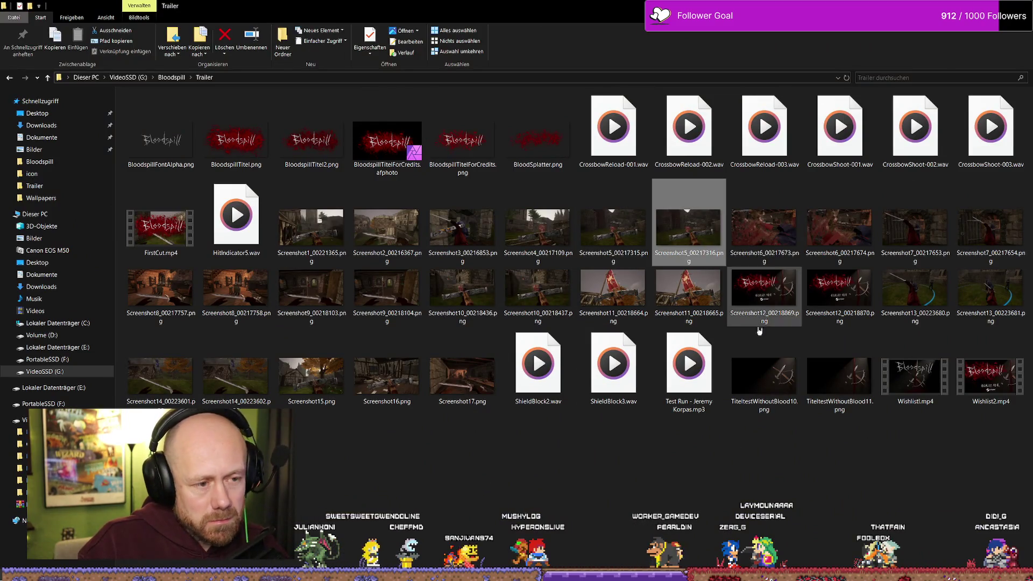
{"action": "key", "text": "Delete"}
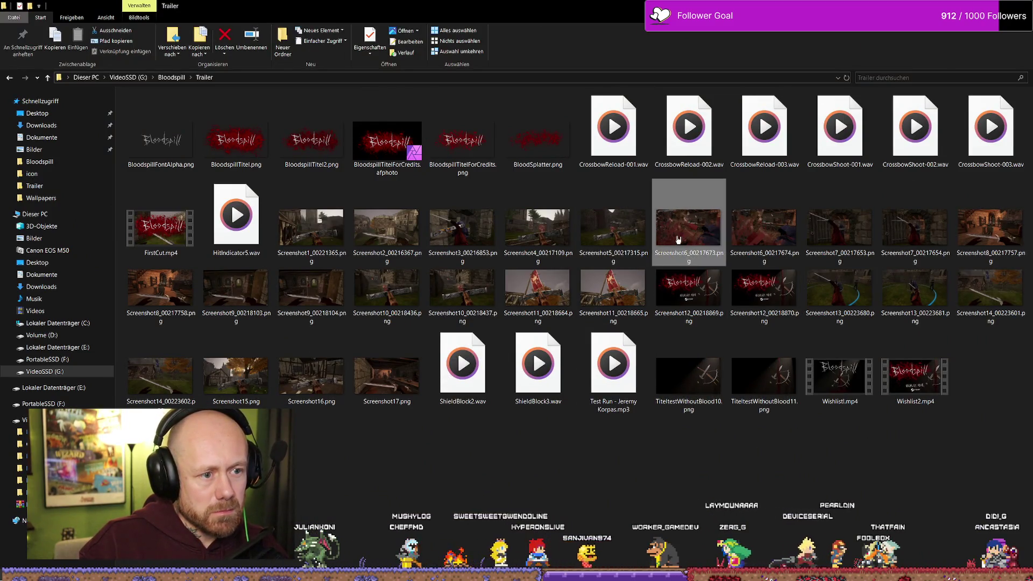
Step: Review the Screenshot6 and Screenshot7 stills and delete both copies of each
{"action": "double_click", "coordinate": [677, 240]}
{"action": "key", "text": "Escape"}
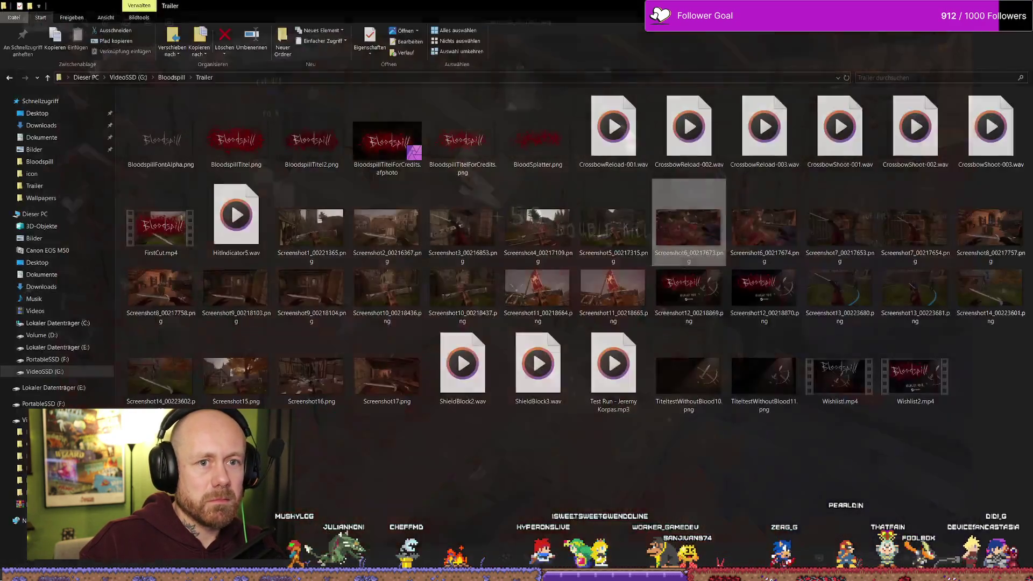
{"action": "left_click", "coordinate": [771, 237], "text": "ctrl"}
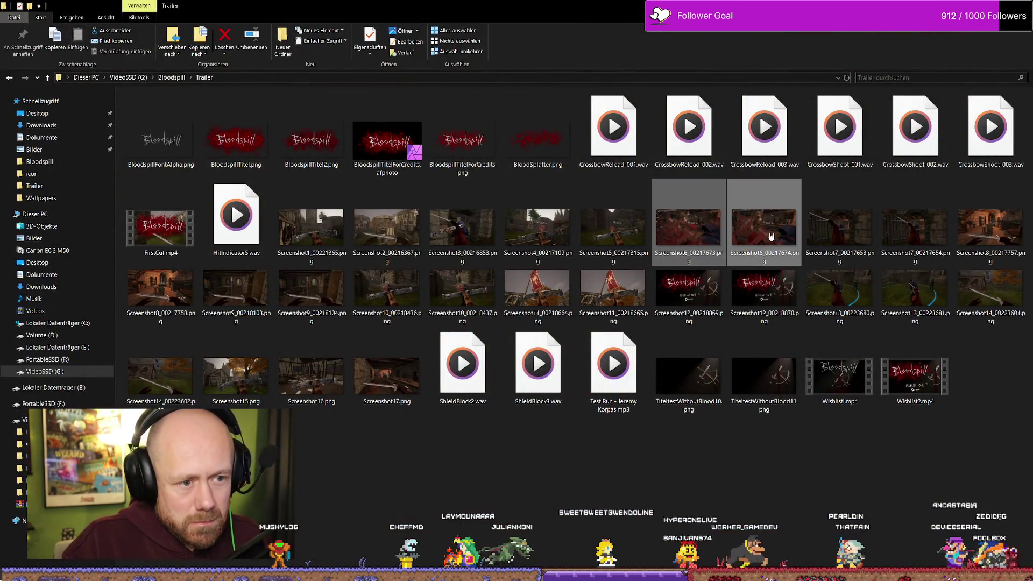
{"action": "key", "text": "Delete"}
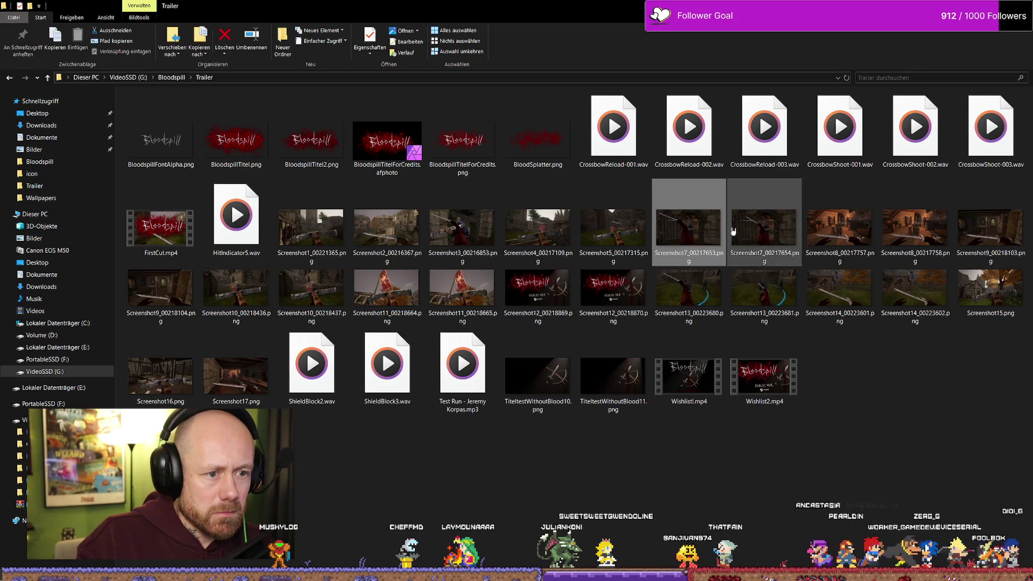
{"action": "double_click", "coordinate": [698, 232]}
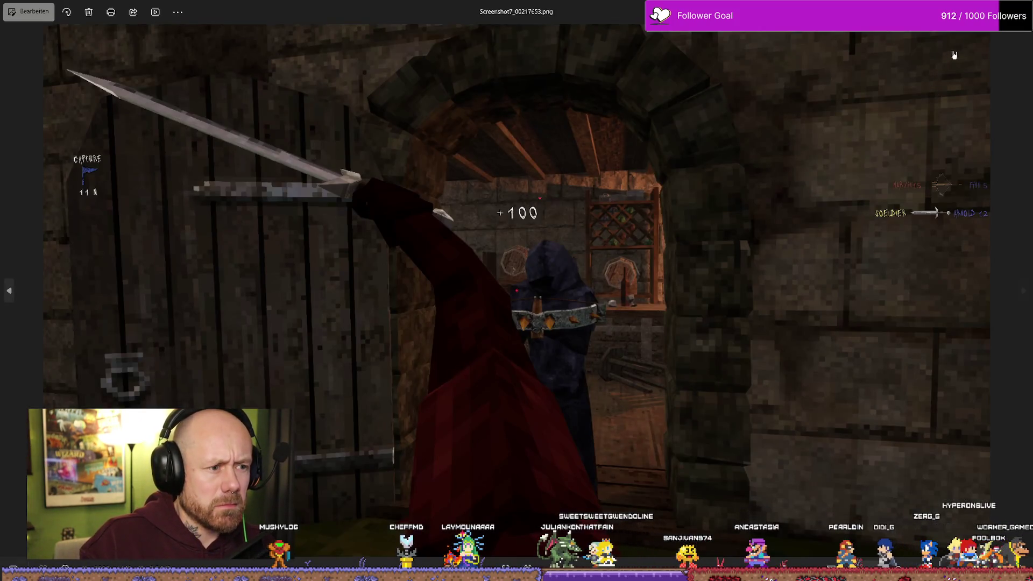
{"action": "left_click", "coordinate": [1018, 12]}
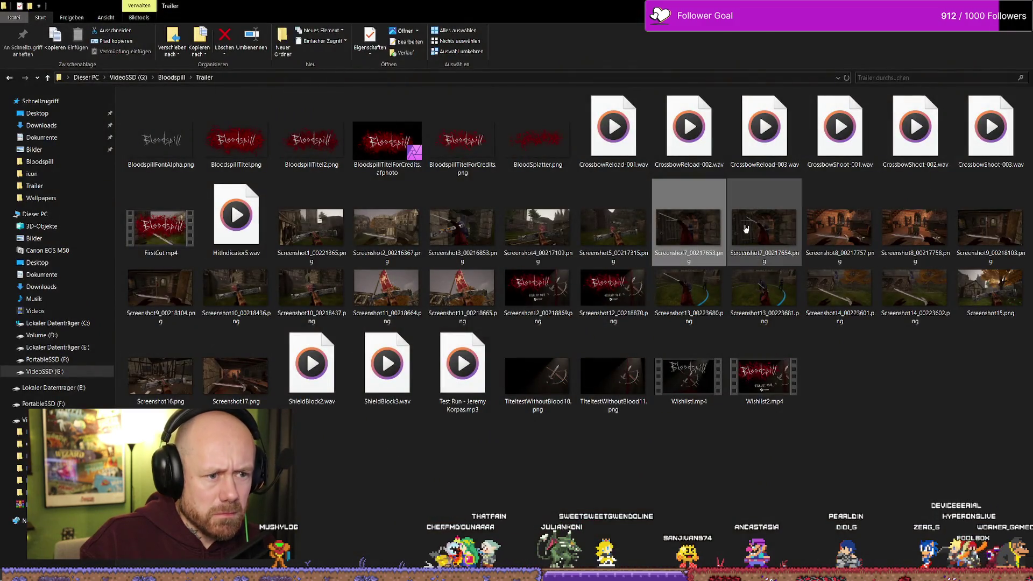
{"action": "key", "text": "Delete"}
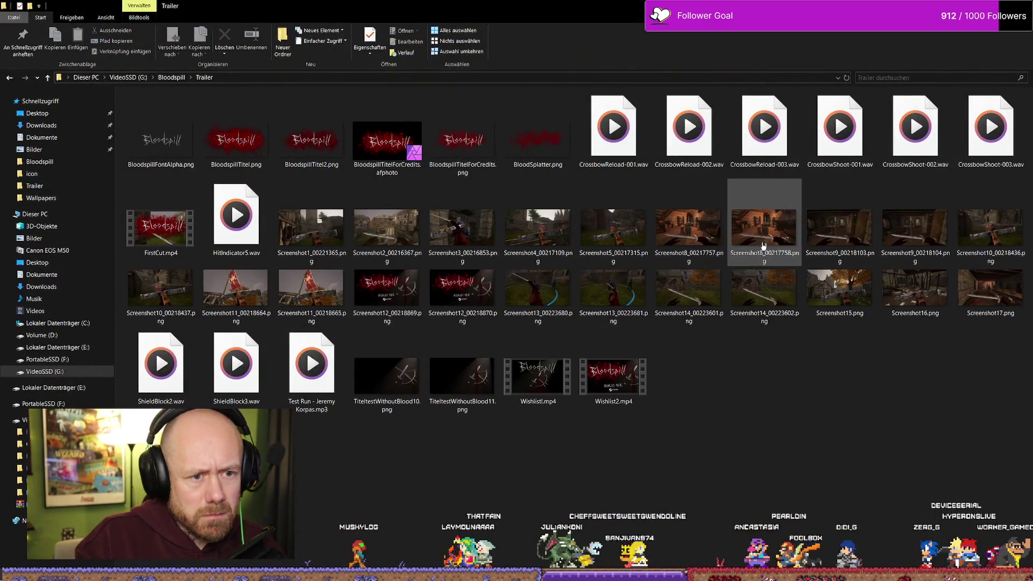
Step: Delete the duplicates Screenshot8_00217758, Screenshot9_00218104, Screenshot10_00218437 and Screenshot11_00218665
{"action": "double_click", "coordinate": [679, 242]}
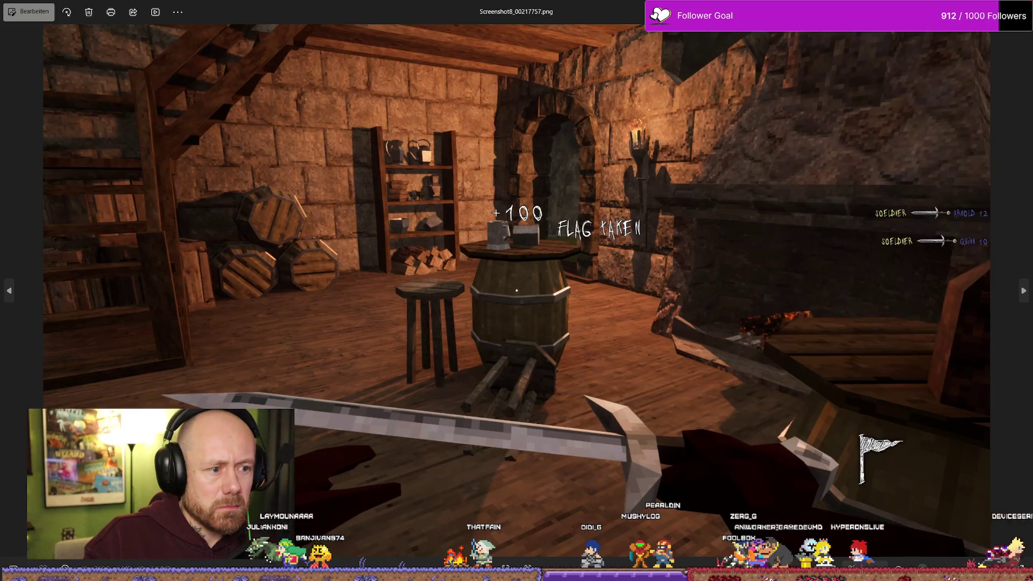
{"action": "key", "text": "Escape"}
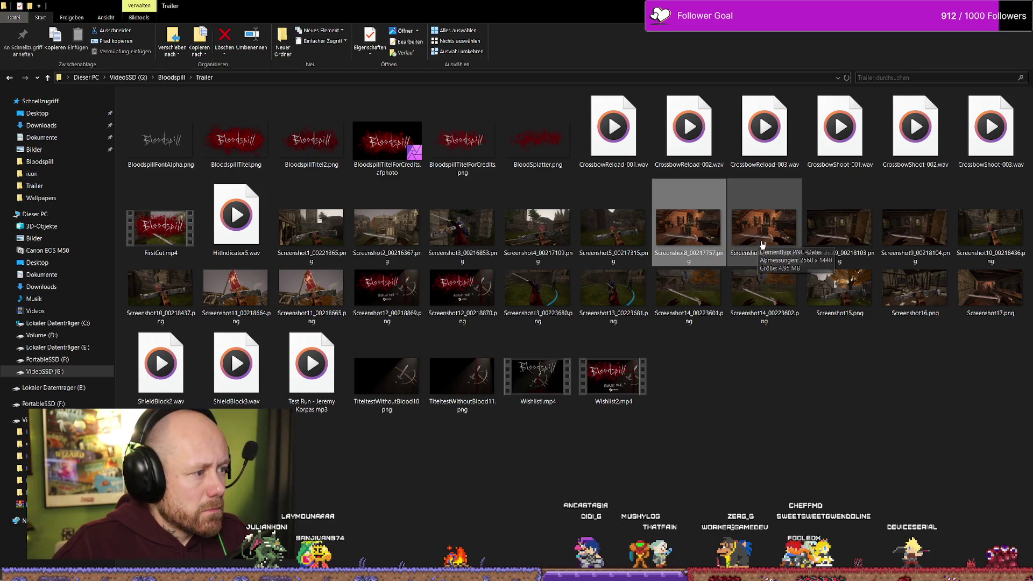
{"action": "left_click", "coordinate": [770, 237]}
{"action": "key", "text": "Delete"}
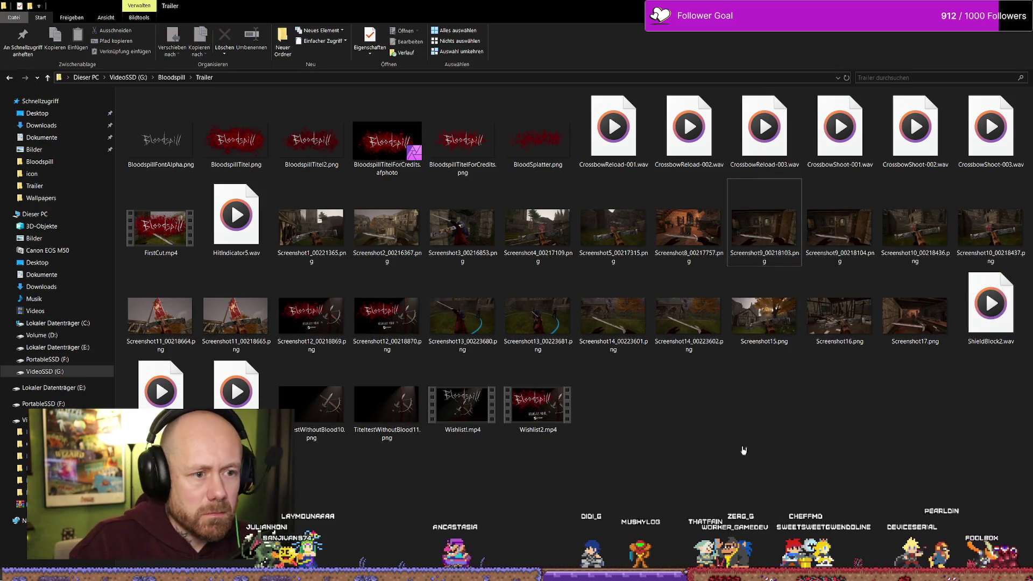
{"action": "left_click", "coordinate": [859, 243]}
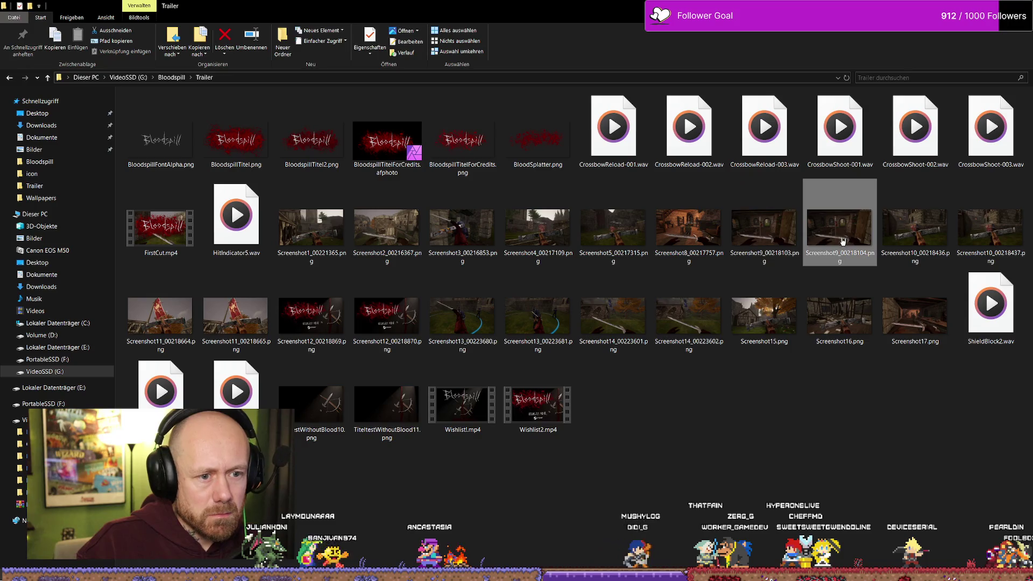
{"action": "key", "text": "Delete"}
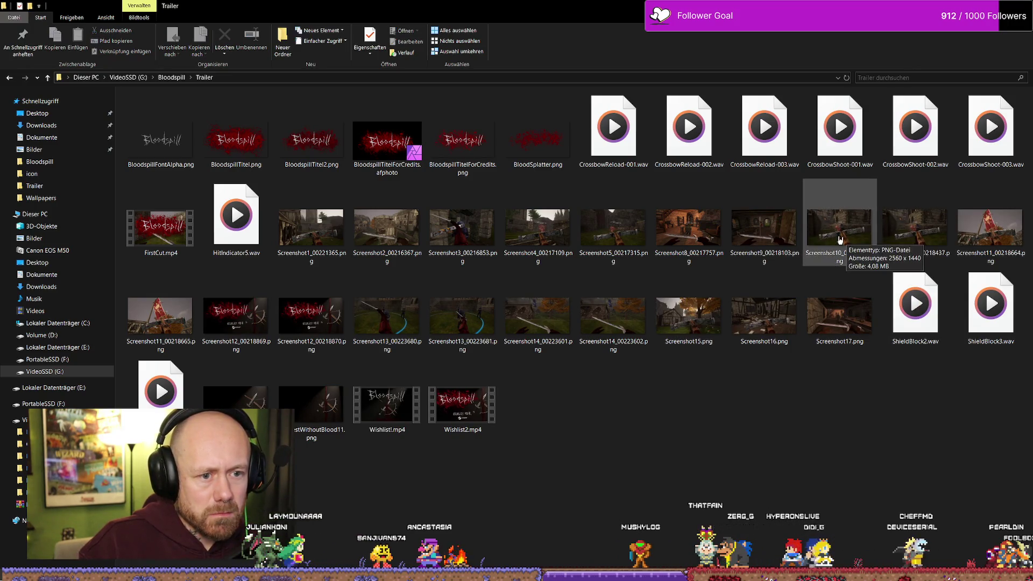
{"action": "left_click", "coordinate": [909, 231]}
{"action": "key", "text": "Delete"}
{"action": "left_click", "coordinate": [982, 232]}
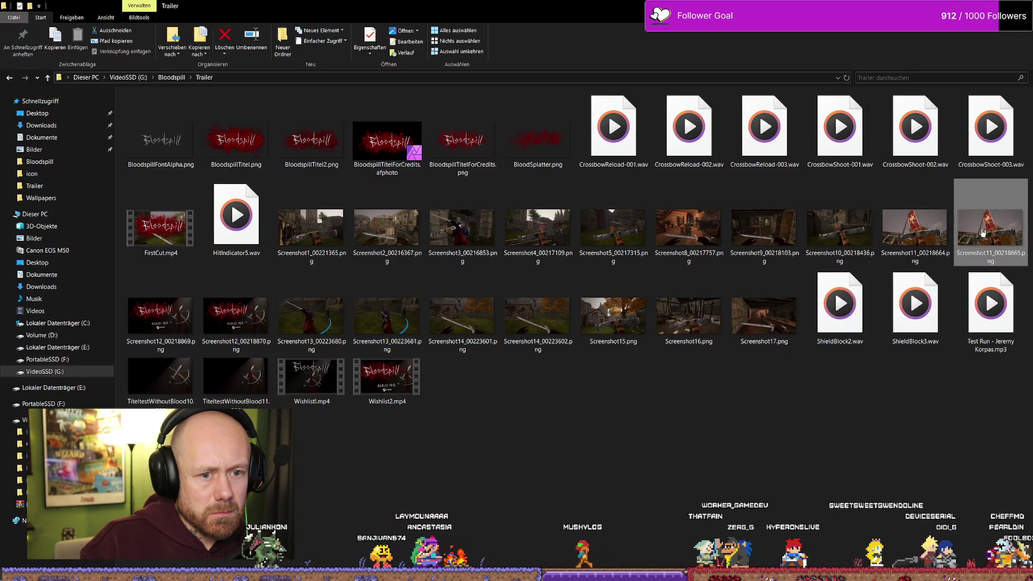
{"action": "key", "text": "Delete"}
Step: Compare Screenshot11 through Screenshot13 in Photos and delete the duplicate Screenshot12_00218870
{"action": "double_click", "coordinate": [915, 232]}
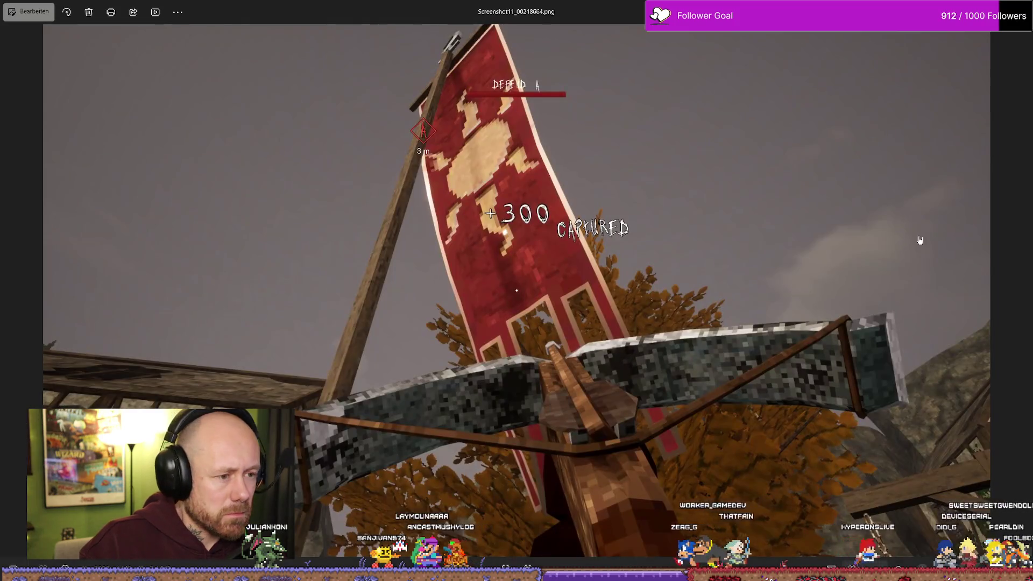
{"action": "key", "text": "Left"}
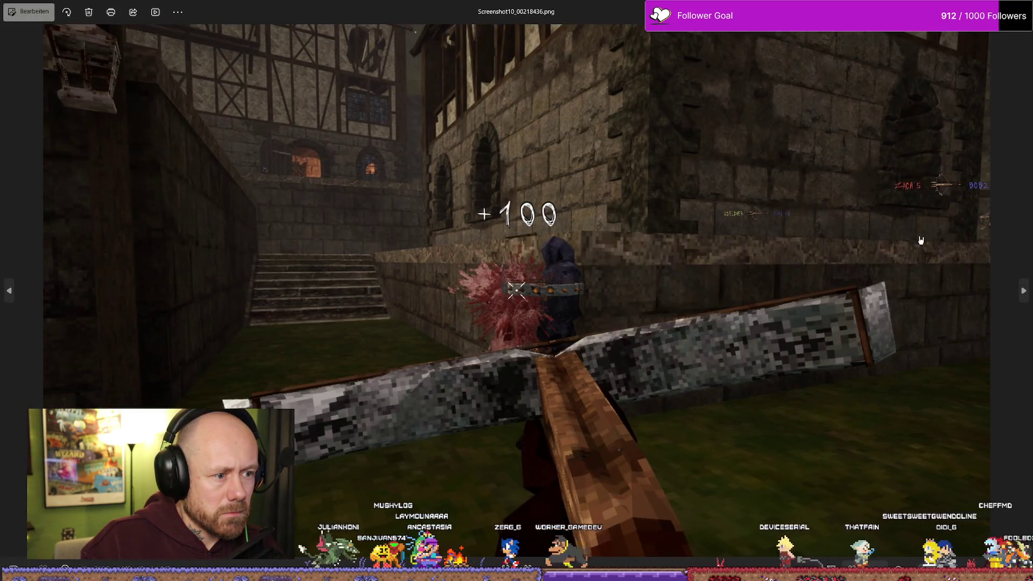
{"action": "key", "text": "Left"}
{"action": "key", "text": "Right"}
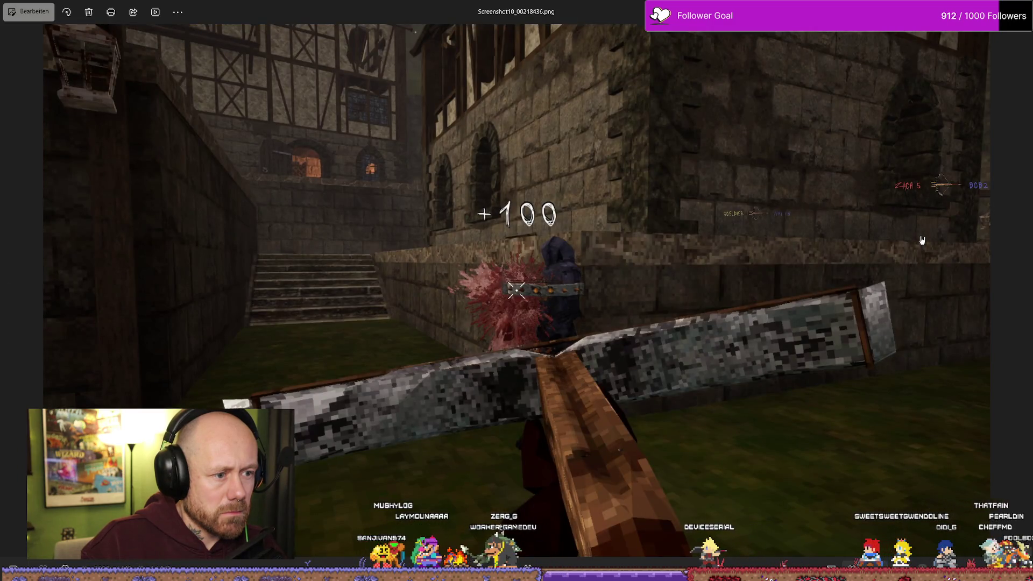
{"action": "key", "text": "Right"}
{"action": "key", "text": "Left"}
{"action": "key", "text": "Right"}
{"action": "key", "text": "Right"}
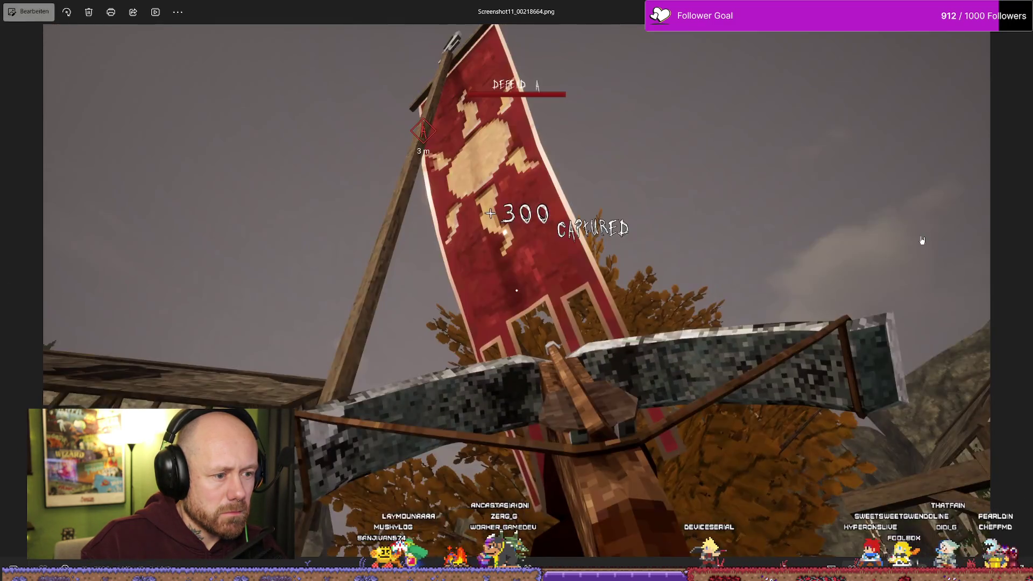
{"action": "key", "text": "Left"}
{"action": "key", "text": "Left"}
{"action": "key", "text": "Left"}
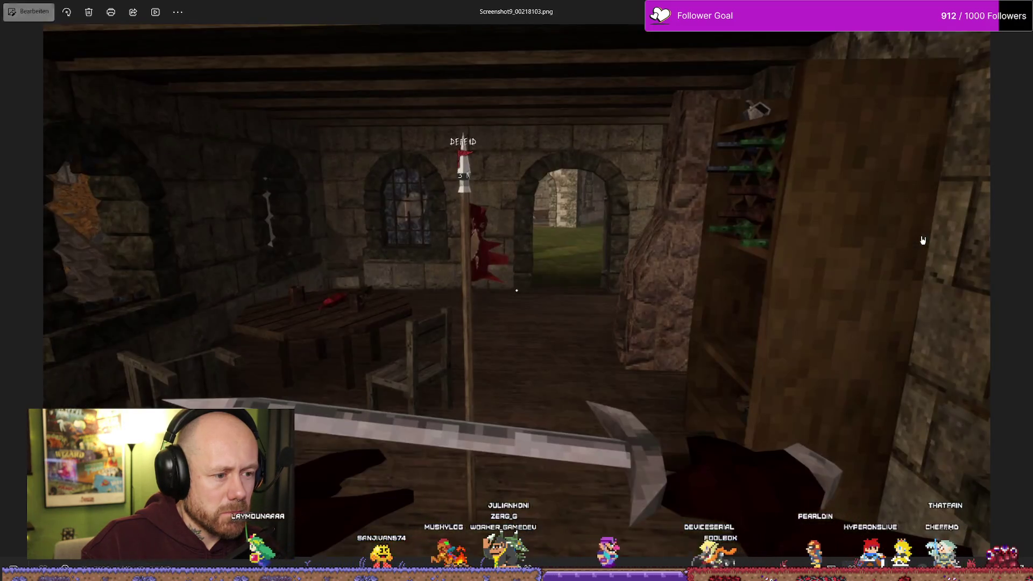
{"action": "key", "text": "Left"}
{"action": "key", "text": "Left"}
{"action": "key", "text": "Left"}
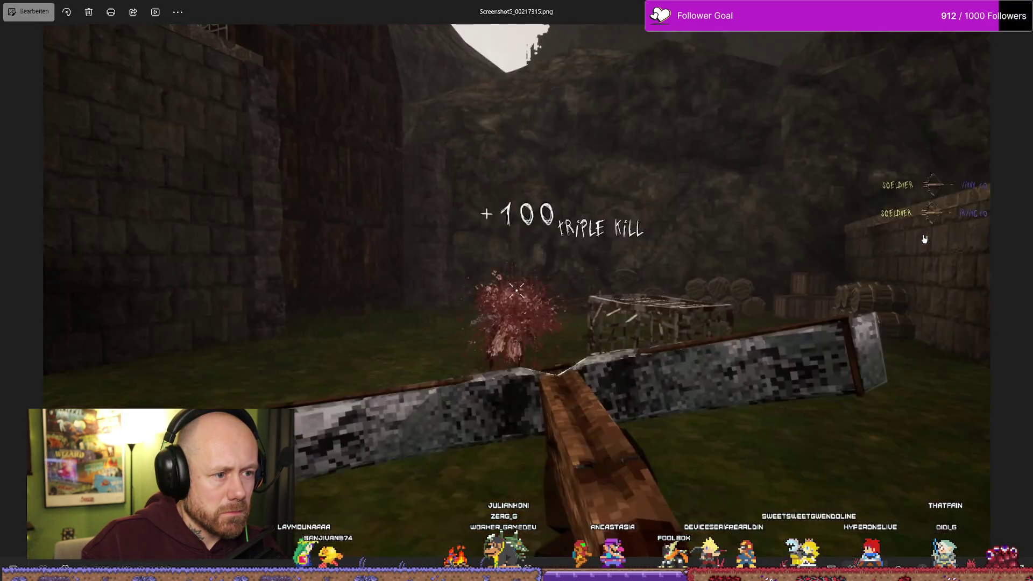
{"action": "key", "text": "Right"}
{"action": "key", "text": "Right"}
{"action": "key", "text": "Right"}
{"action": "key", "text": "Right"}
{"action": "key", "text": "Right"}
{"action": "key", "text": "Right"}
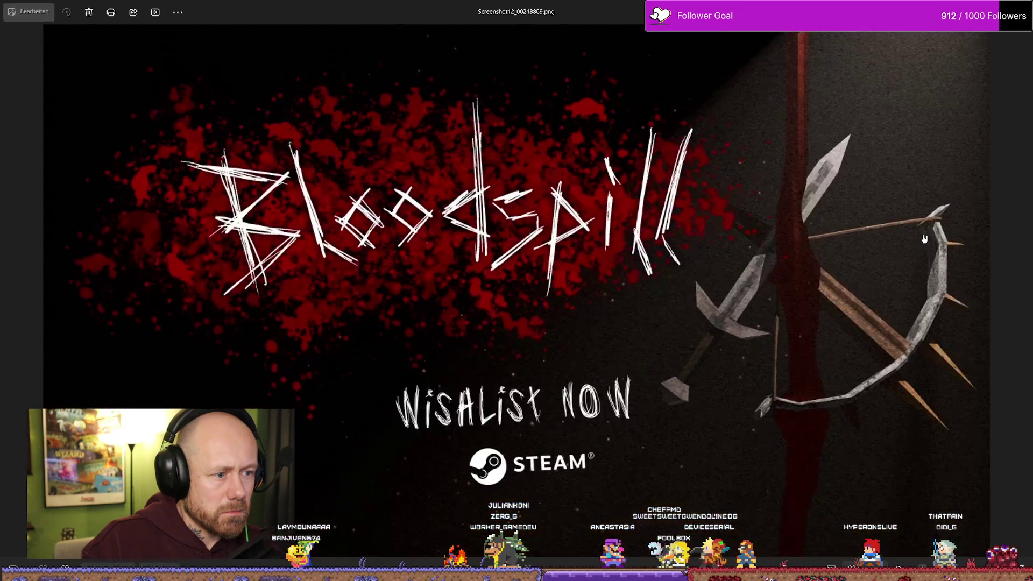
{"action": "key", "text": "Right"}
{"action": "key", "text": "Left"}
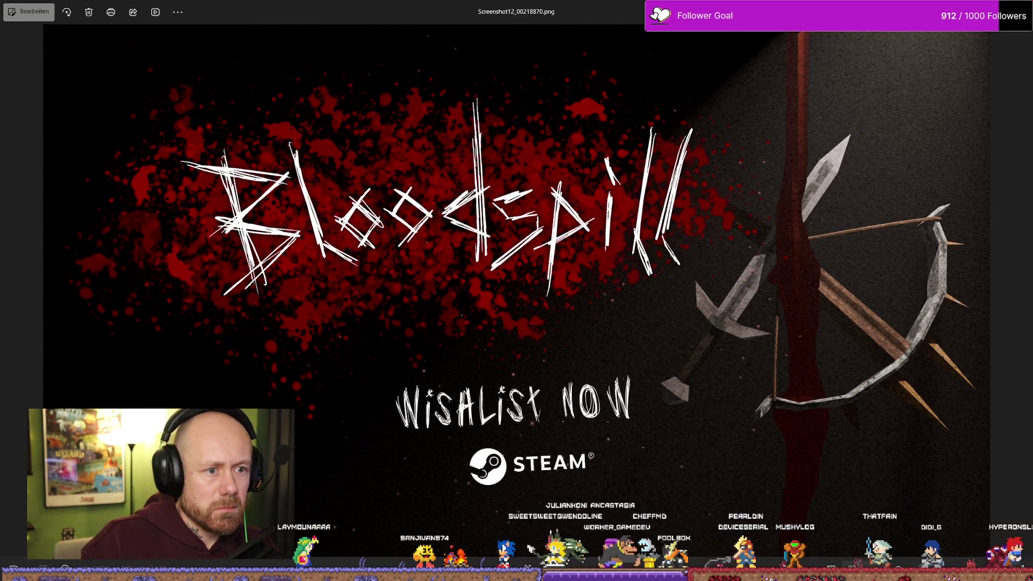
{"action": "key", "text": "Escape"}
{"action": "left_click", "coordinate": [160, 318]}
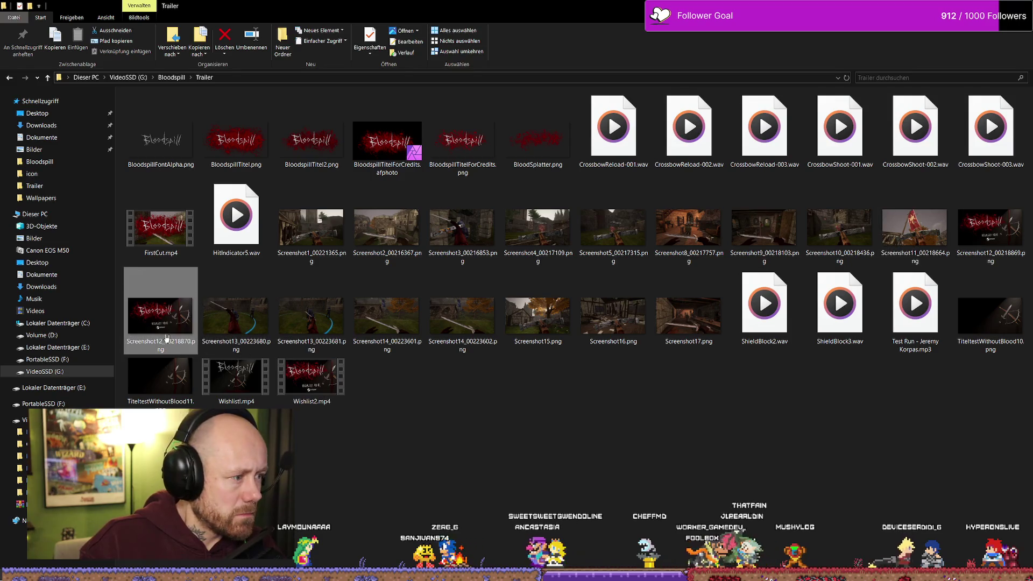
{"action": "key", "text": "Delete"}
Step: Review Screenshot13_00223680 and the Screenshot14 stills, then delete the duplicate Screenshot14_00223602
{"action": "left_click", "coordinate": [162, 321]}
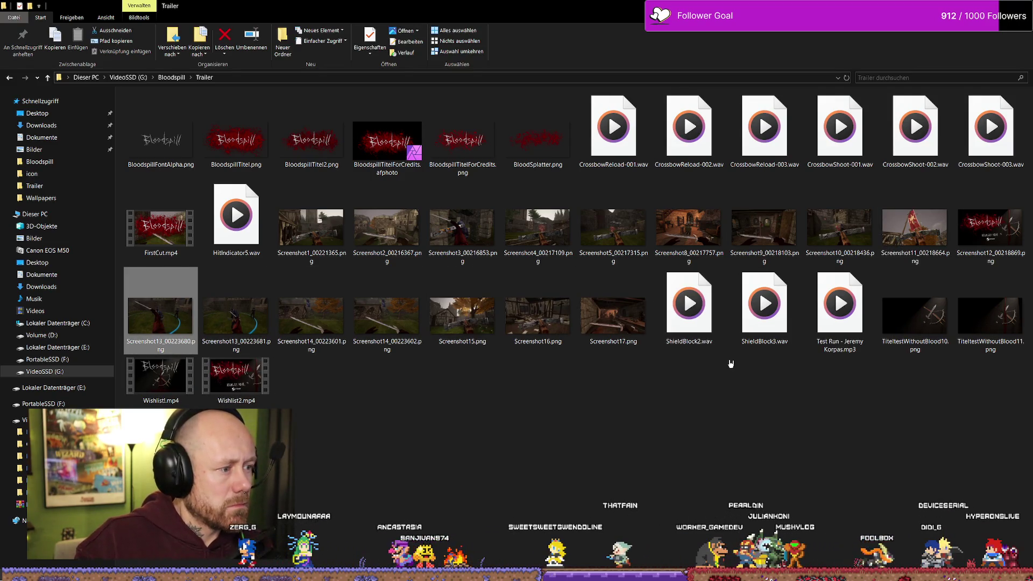
{"action": "double_click", "coordinate": [183, 330]}
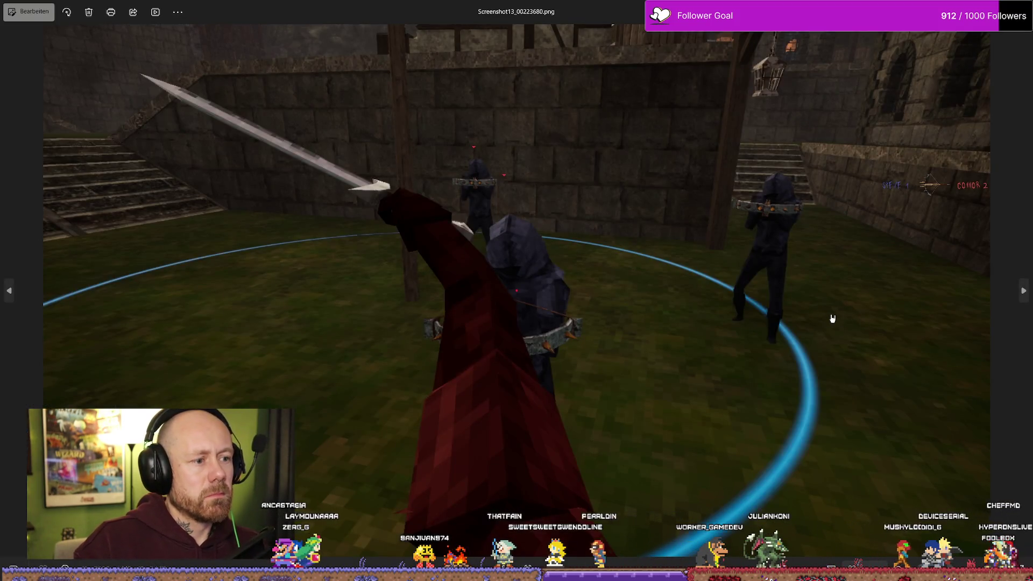
{"action": "key", "text": "Right"}
{"action": "key", "text": "Right"}
{"action": "key", "text": "Right"}
{"action": "key", "text": "Right"}
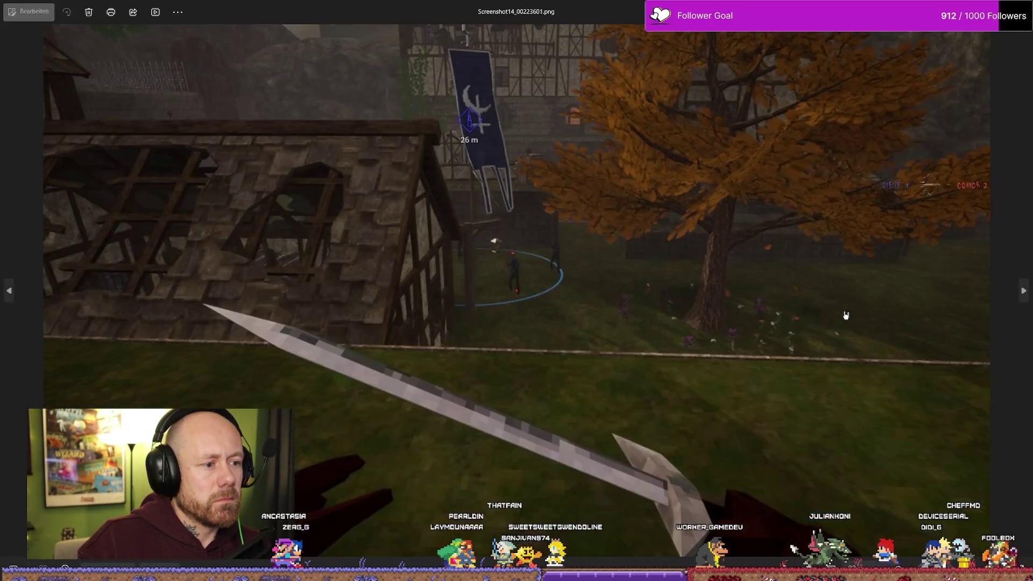
{"action": "key", "text": "Right"}
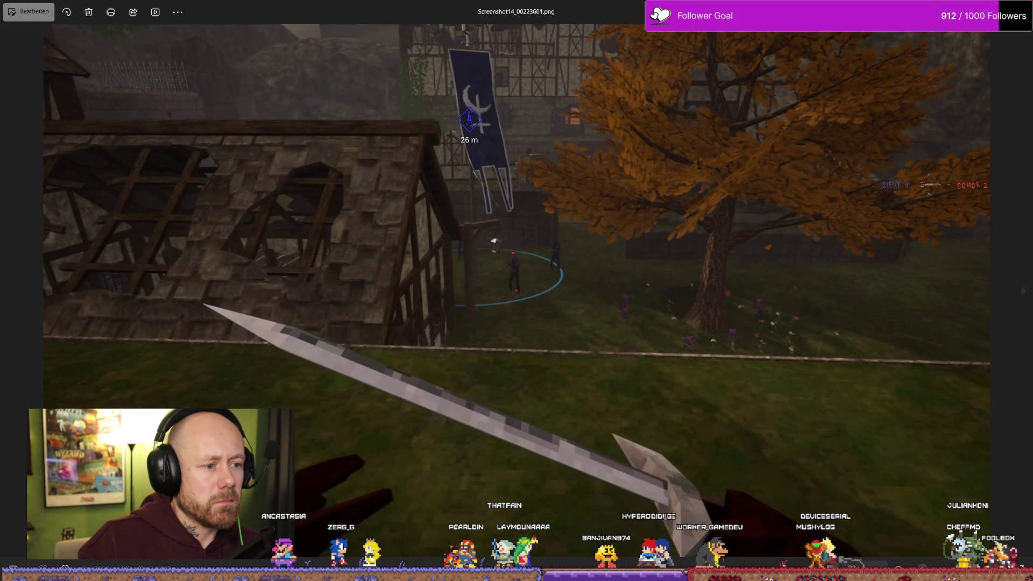
{"action": "left_click", "coordinate": [1020, 10]}
{"action": "key", "text": "Right"}
{"action": "key", "text": "Right"}
{"action": "key", "text": "Right"}
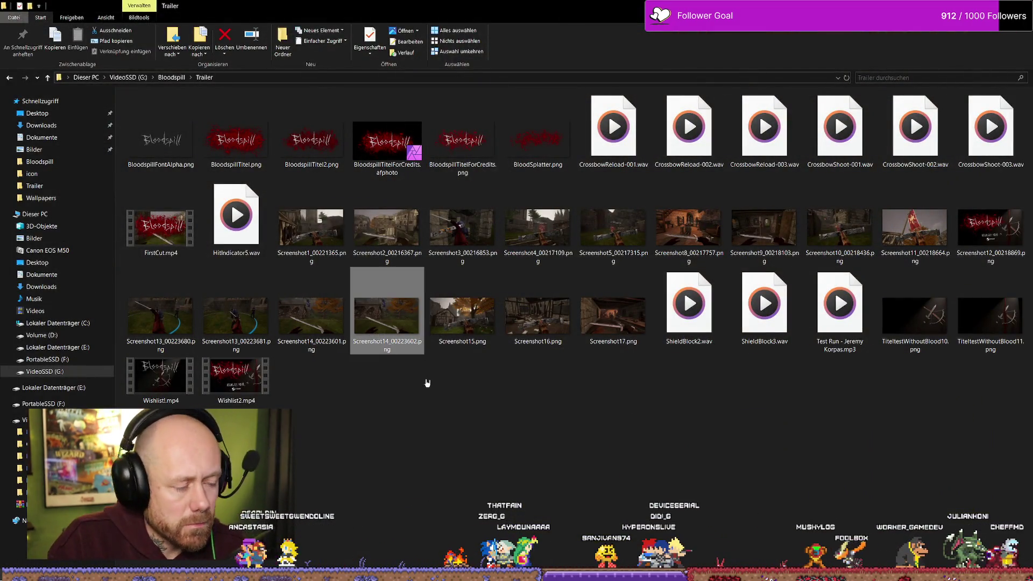
{"action": "key", "text": "Delete"}
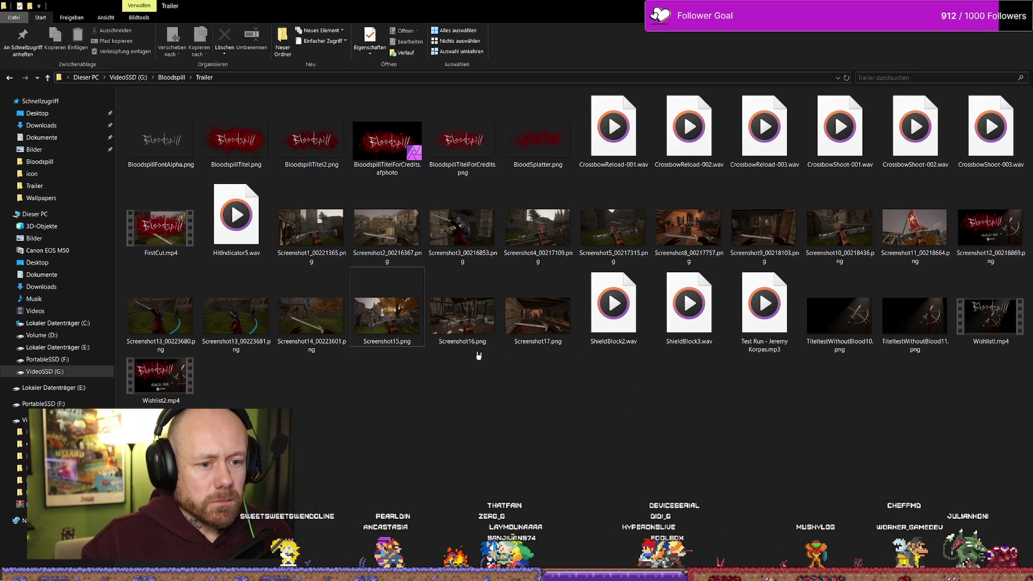
{"action": "key", "text": "Left"}
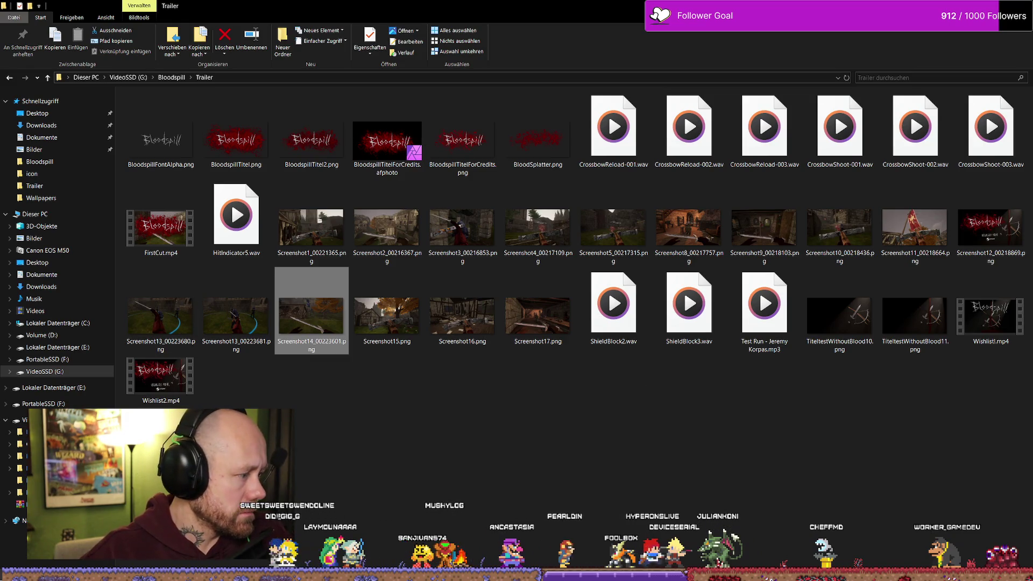
Step: Review Screenshot14_00223601 through the title test images, then close the YouTube video
{"action": "key", "text": "alt+Tab"}
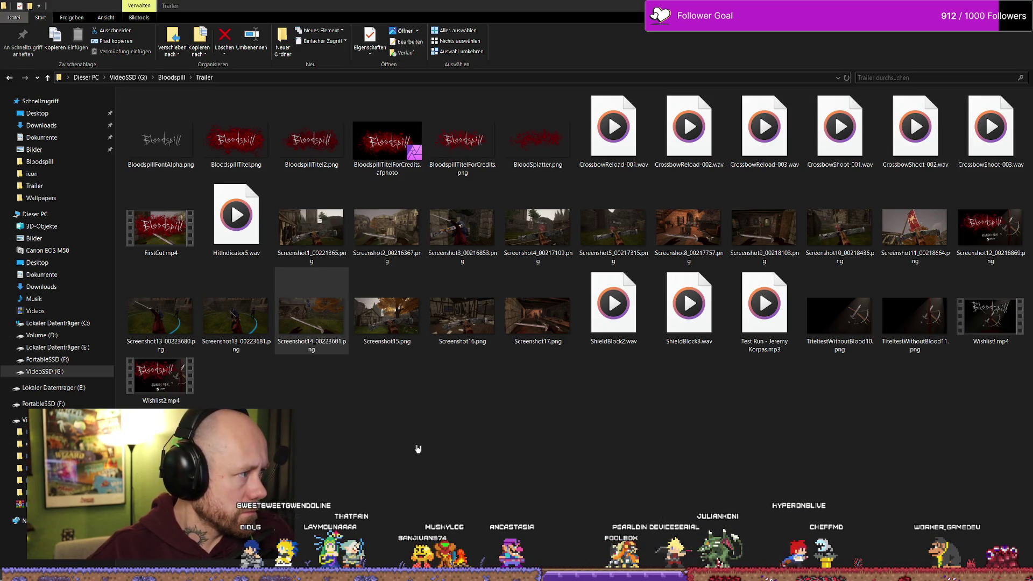
{"action": "key", "text": "alt+Tab"}
{"action": "key", "text": "alt+Tab"}
{"action": "key", "text": "Return"}
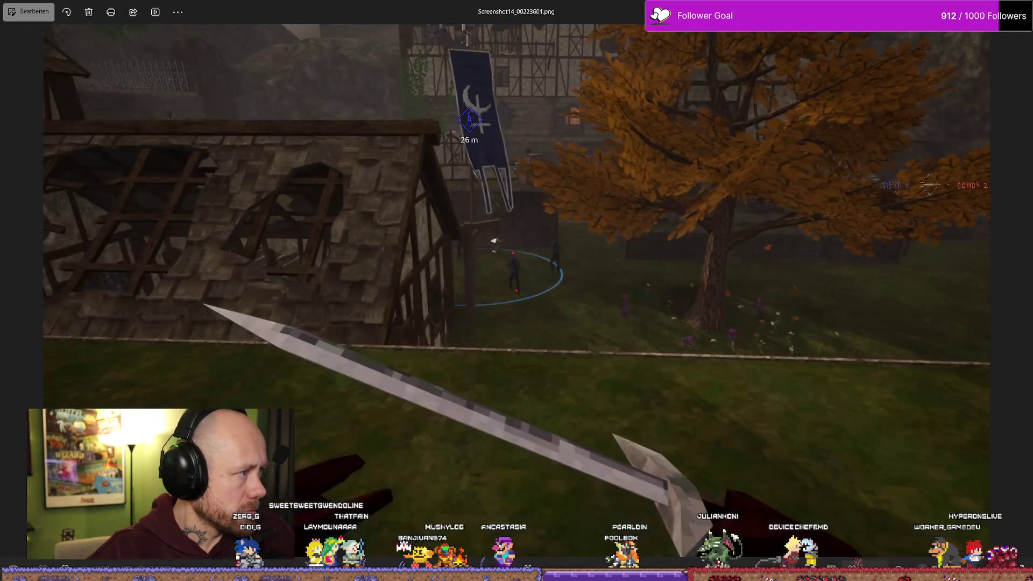
{"action": "key", "text": "Right"}
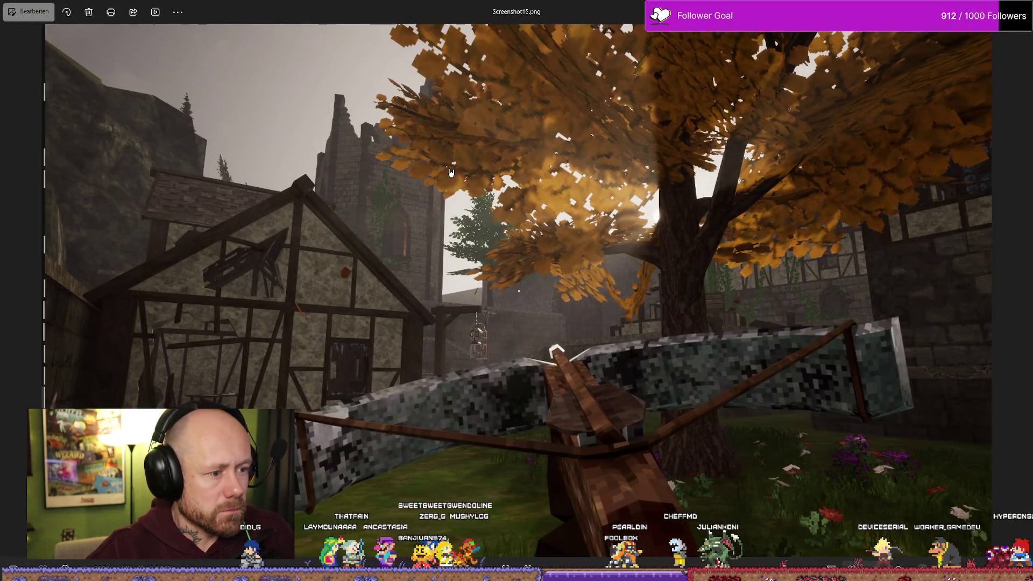
{"action": "key", "text": "Left"}
{"action": "key", "text": "Right"}
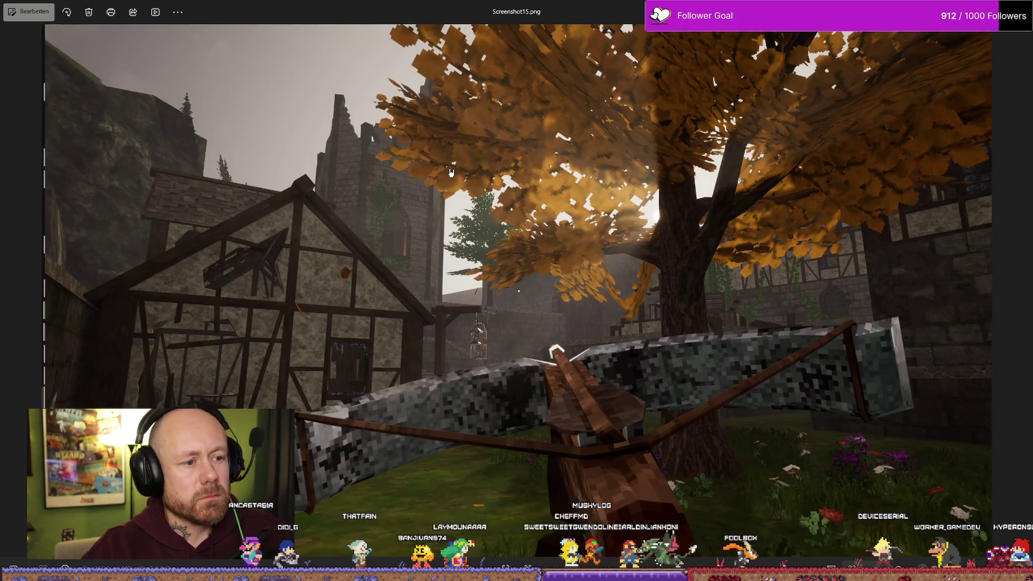
{"action": "key", "text": "Right"}
{"action": "key", "text": "Right"}
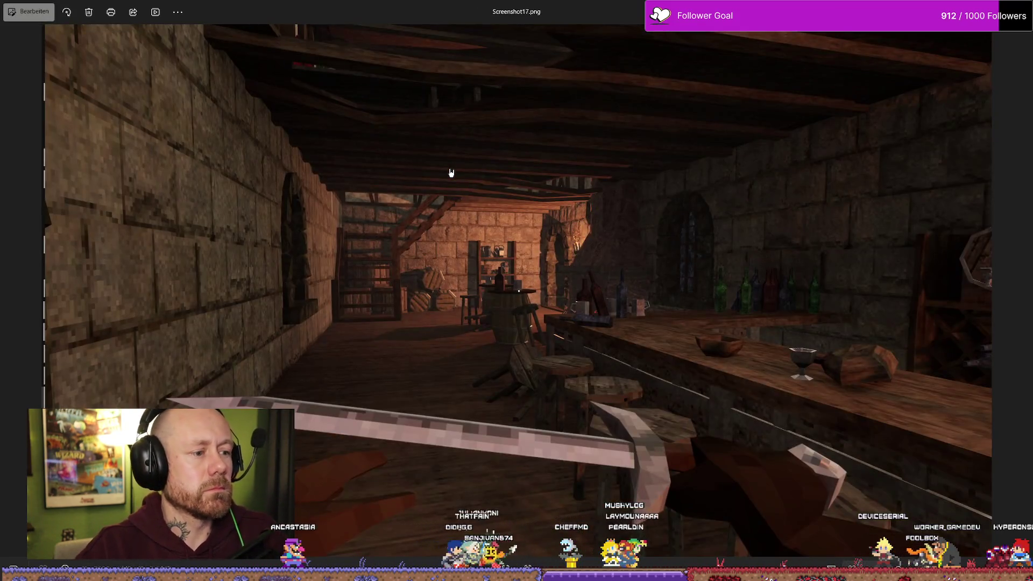
{"action": "key", "text": "Right"}
{"action": "key", "text": "Escape"}
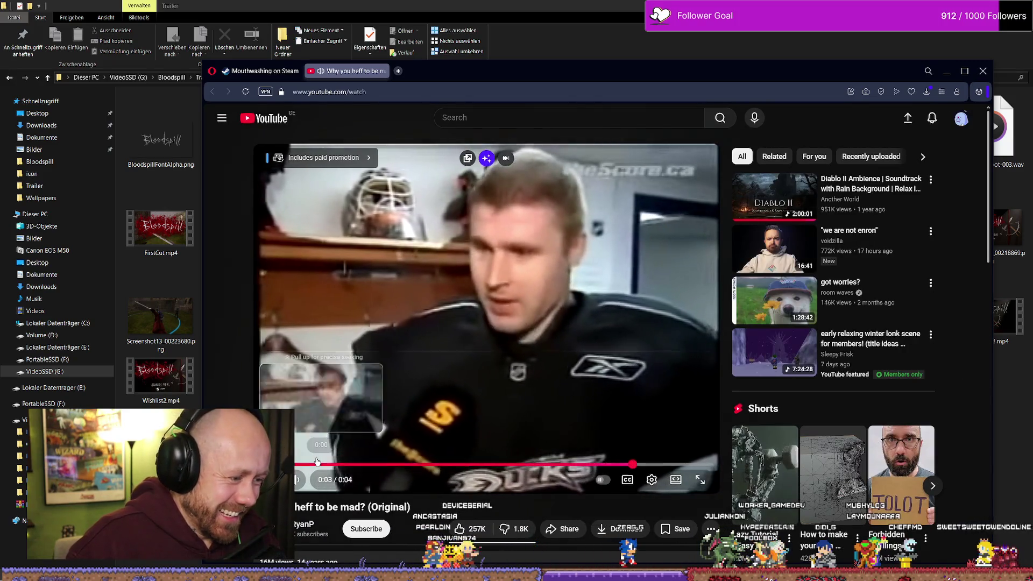
{"action": "left_click", "coordinate": [383, 72]}
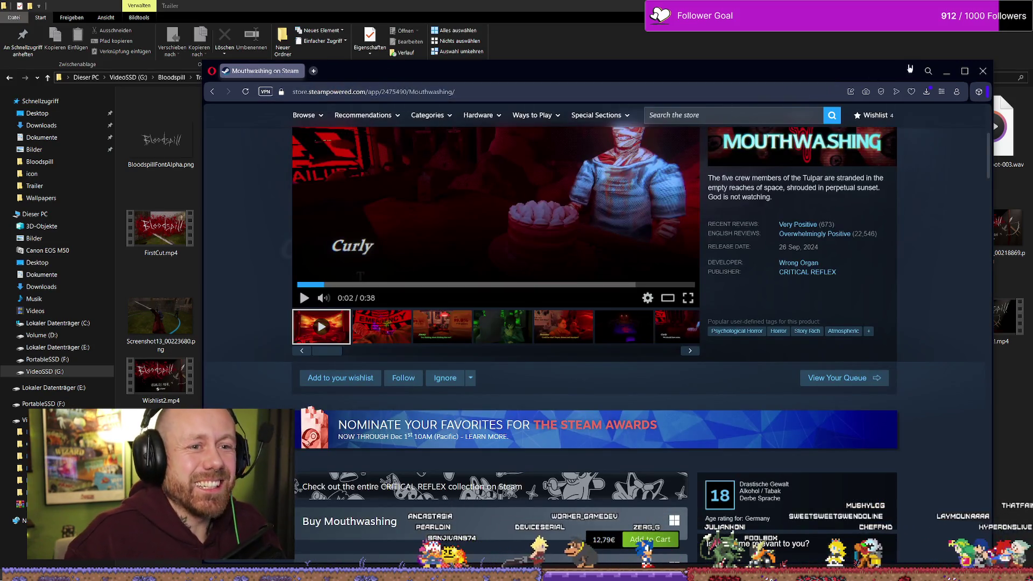
Step: Scroll the Mouthwashing store page and turn on Lucid mode for its videos
{"action": "scroll", "coordinate": [732, 153], "scroll_direction": "down", "scroll_amount": 15}
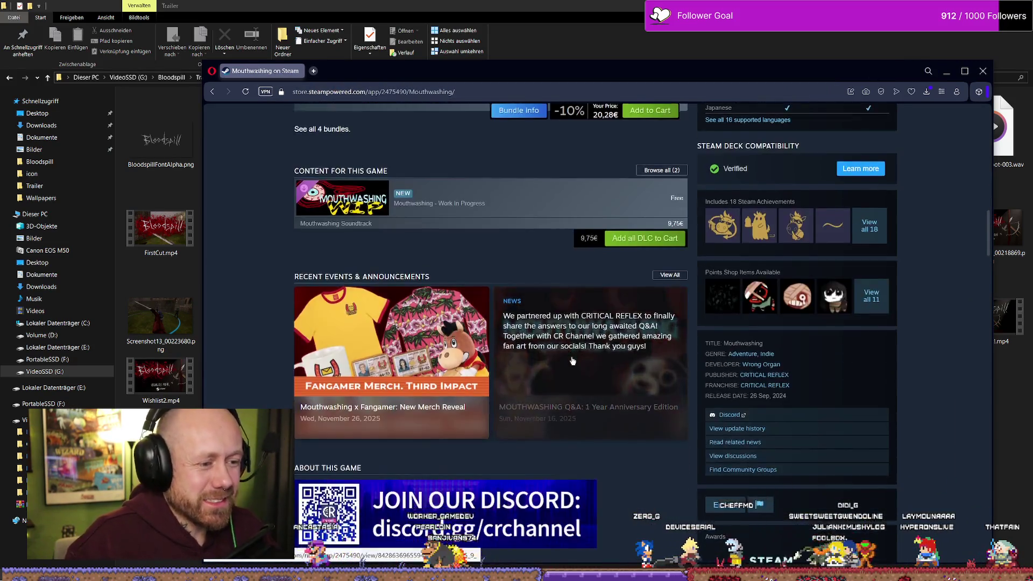
{"action": "scroll", "coordinate": [619, 366], "scroll_direction": "down", "scroll_amount": 3}
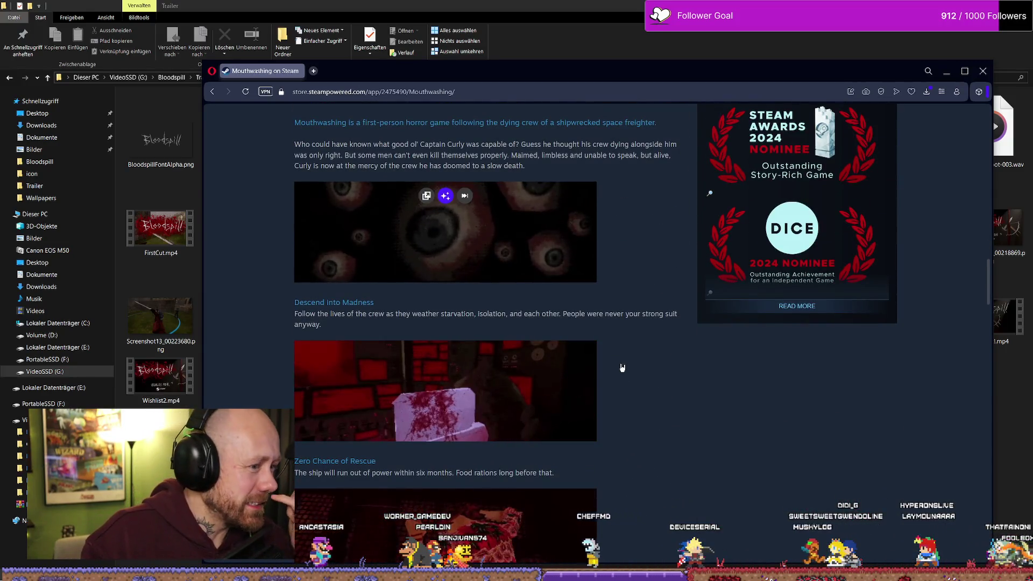
{"action": "scroll", "coordinate": [621, 366], "scroll_direction": "down", "scroll_amount": 4}
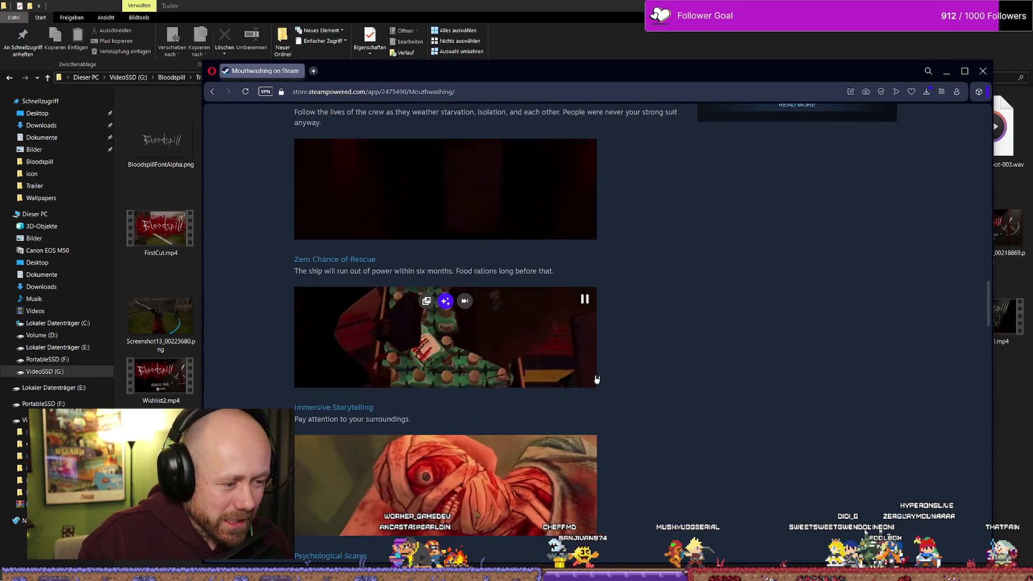
{"action": "scroll", "coordinate": [596, 380], "scroll_direction": "down", "scroll_amount": 2}
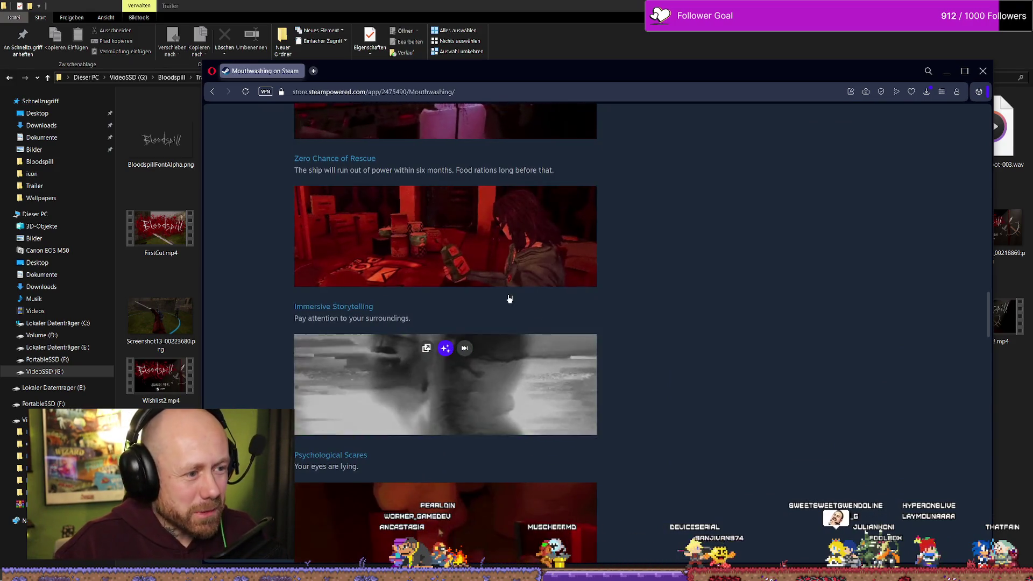
{"action": "mouse_move", "coordinate": [499, 386]}
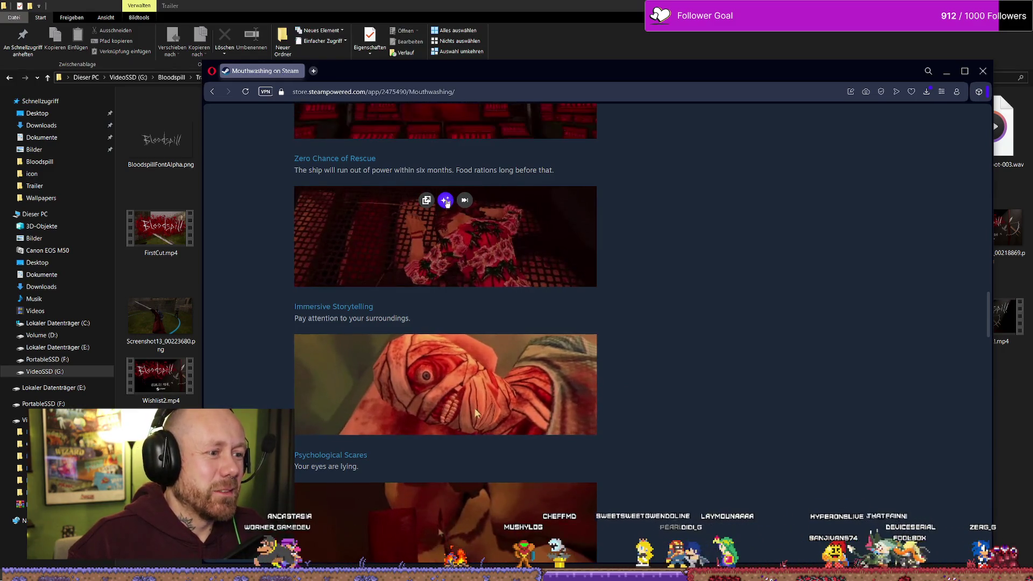
{"action": "left_click", "coordinate": [446, 202]}
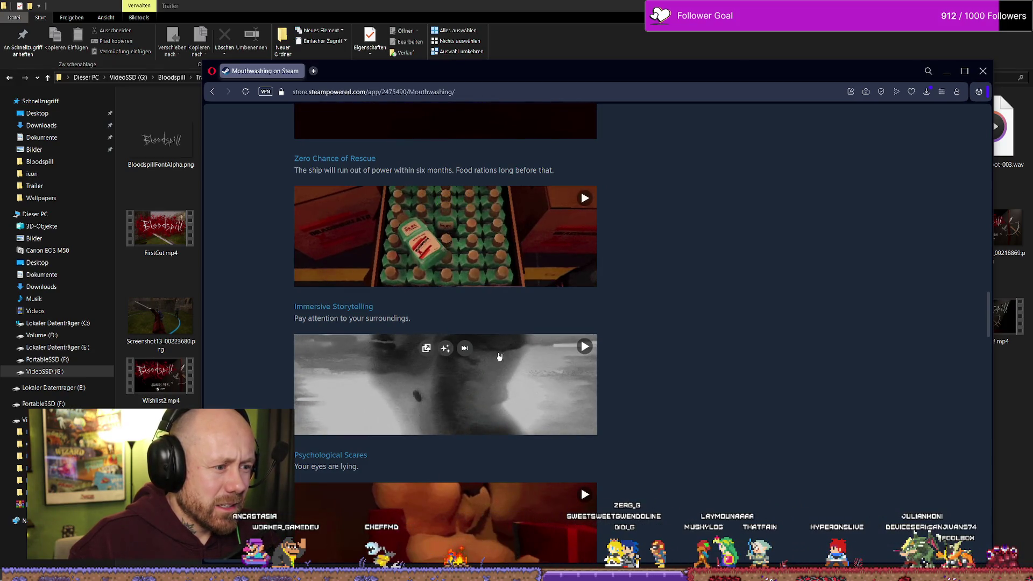
Step: Scroll back over the page's media and minimize the browser to reveal the Trailer folder
{"action": "scroll", "coordinate": [493, 323], "scroll_direction": "up", "scroll_amount": 5}
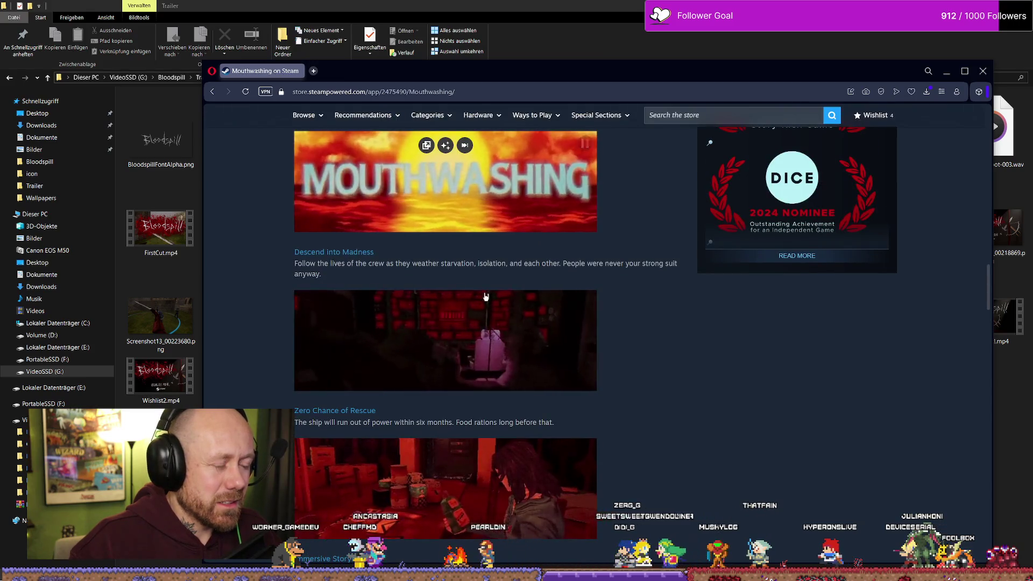
{"action": "scroll", "coordinate": [485, 296], "scroll_direction": "up", "scroll_amount": 3}
{"action": "scroll", "coordinate": [452, 183], "scroll_direction": "down", "scroll_amount": 2}
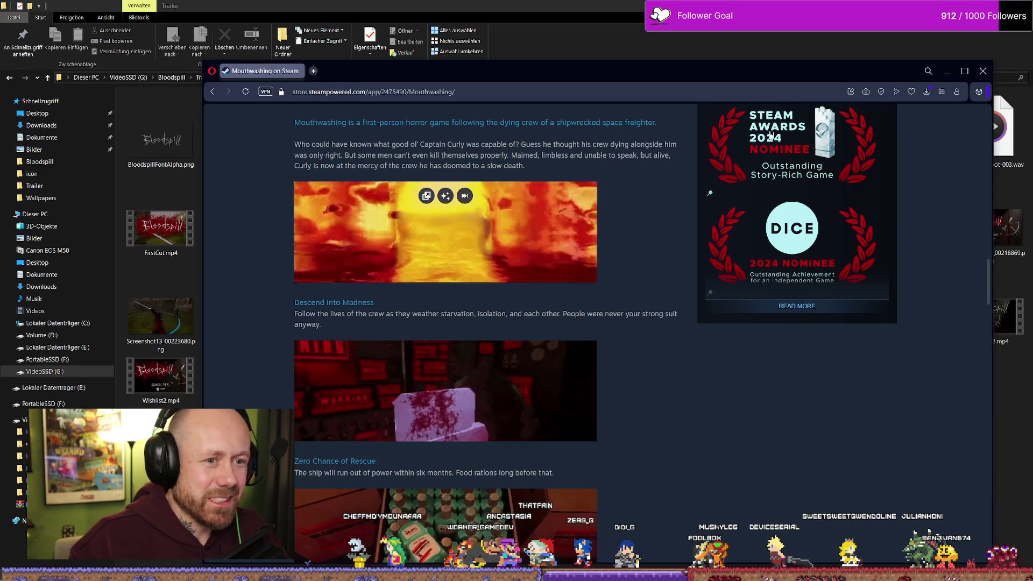
{"action": "left_click", "coordinate": [983, 71]}
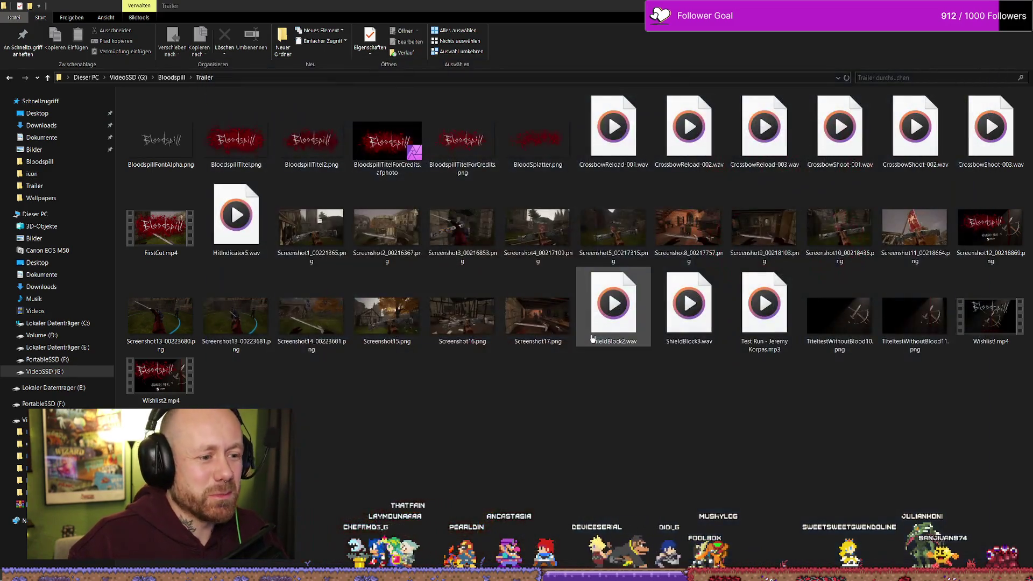
Step: Reopen Screenshot17.png in Paint, close it with Alt+F4, and bring up the Unreal level editor
{"action": "double_click", "coordinate": [538, 320]}
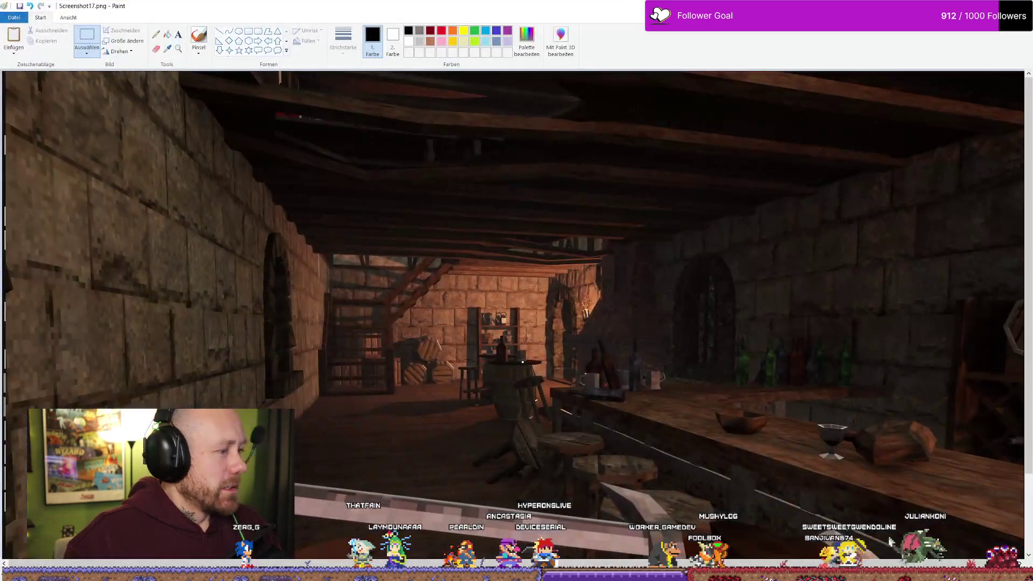
{"action": "key", "text": "alt+F4"}
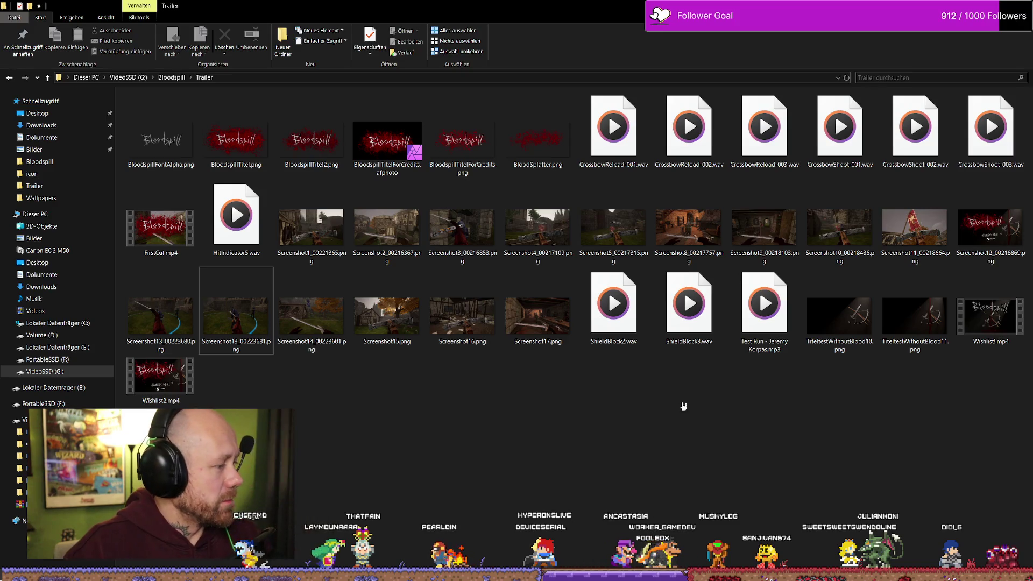
{"action": "key", "text": "alt+Tab"}
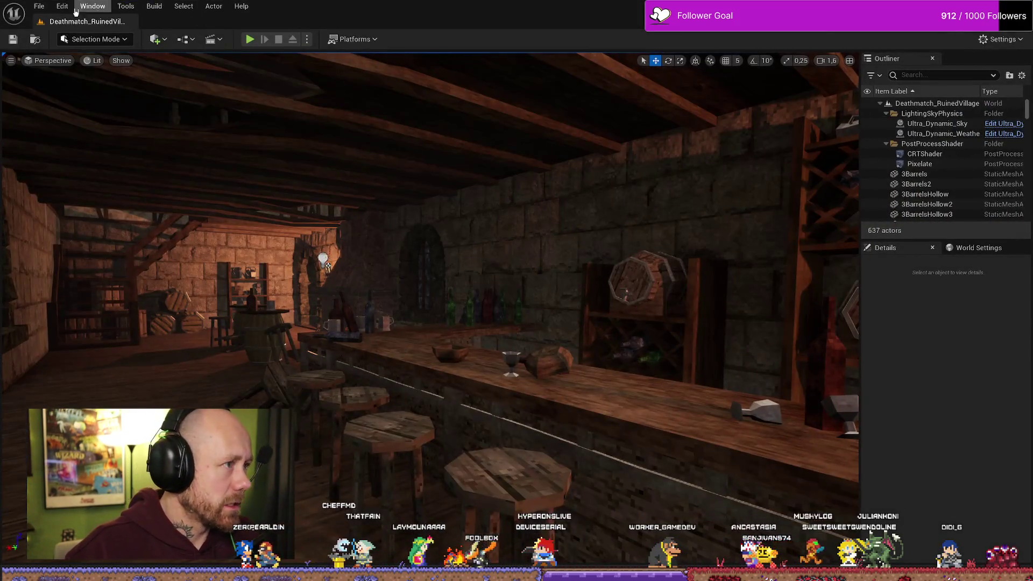
Step: Run File > Save All on the Deathmatch_RuinedVillage project and return to the Trailer folder
{"action": "left_click", "coordinate": [62, 6]}
{"action": "mouse_move", "coordinate": [38, 6]}
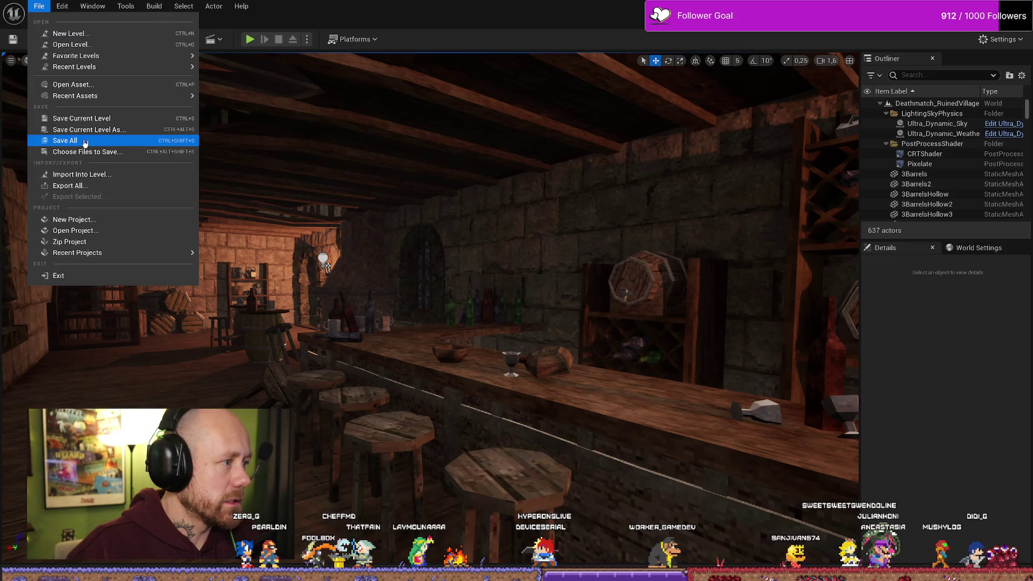
{"action": "left_click", "coordinate": [84, 141]}
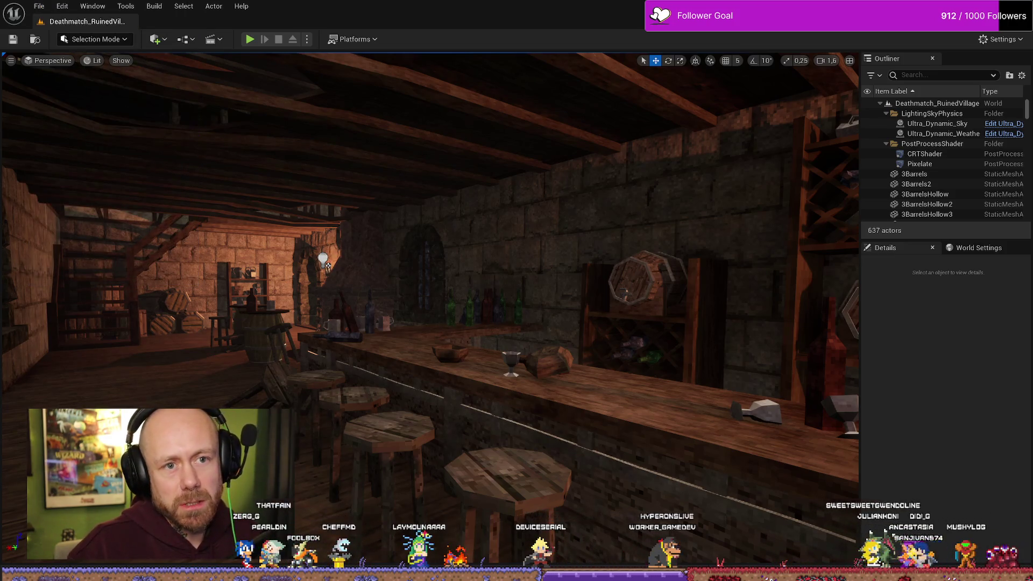
{"action": "key", "text": "alt+Tab"}
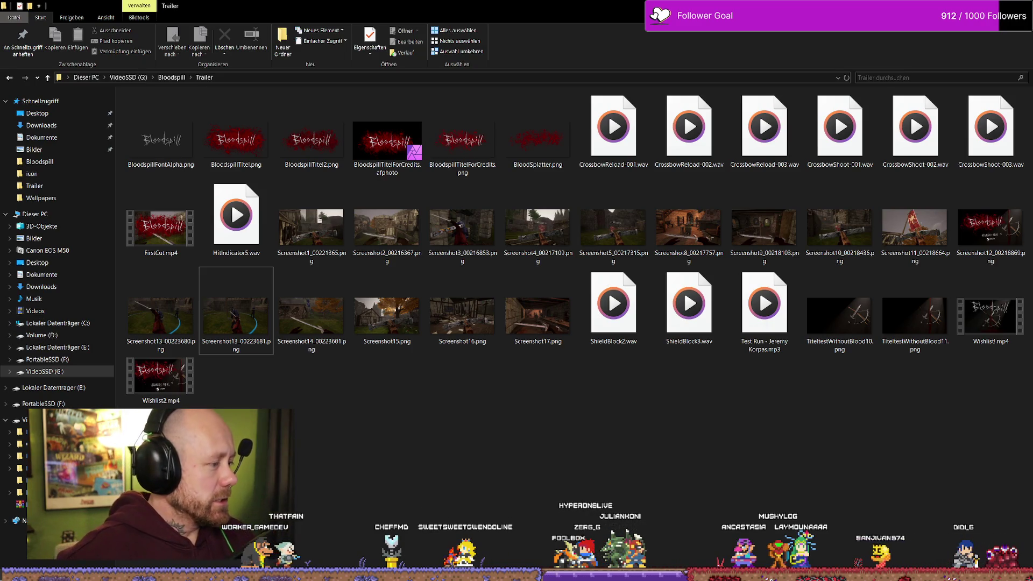
Step: Mark in at 01:01:28:06 and out at 01:02:41:40, play the range, then go to Edit page
{"action": "key", "text": "alt+Tab"}
{"action": "scroll", "coordinate": [537, 427], "scroll_direction": "up", "scroll_amount": 3}
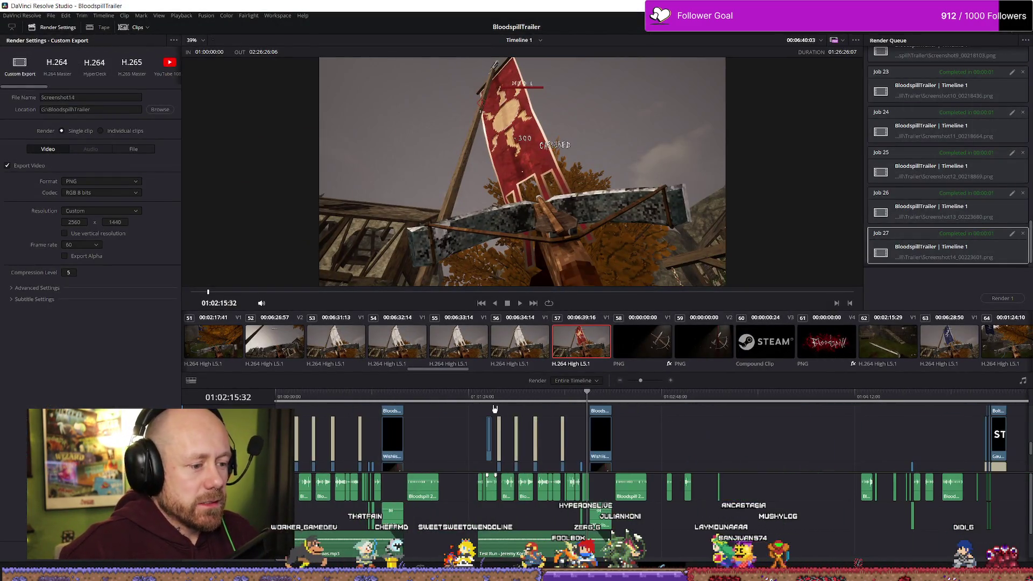
{"action": "left_click", "coordinate": [477, 402]}
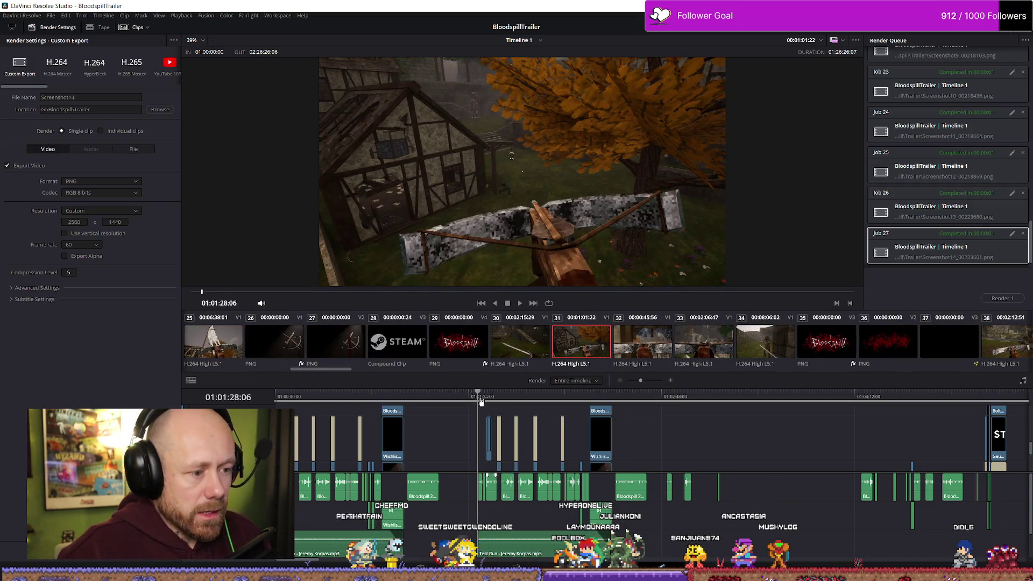
{"action": "key", "text": "i"}
{"action": "left_click_drag", "start_coordinate": [480, 399], "coordinate": [649, 401]}
{"action": "key", "text": "o"}
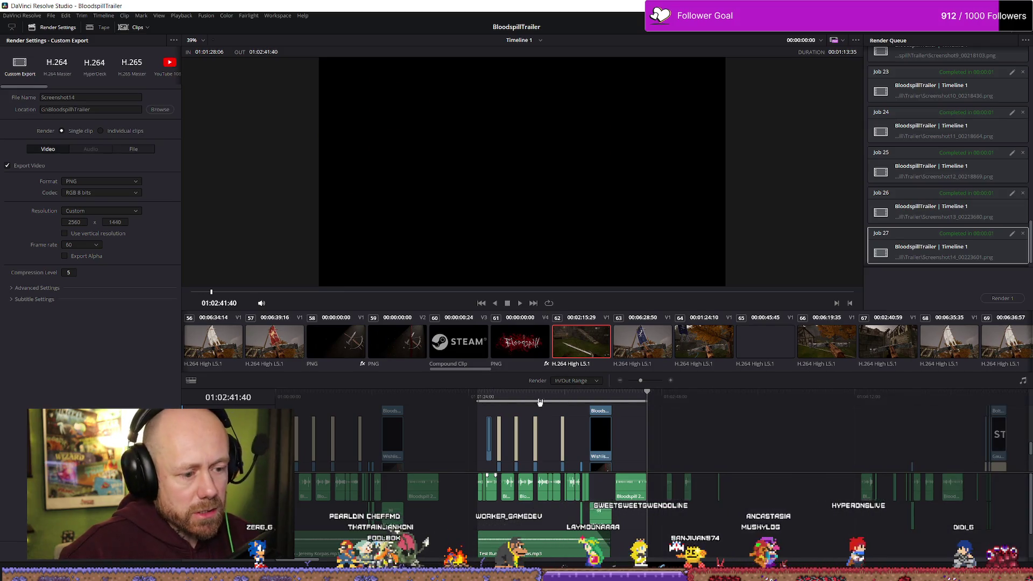
{"action": "left_click", "coordinate": [482, 398]}
{"action": "key", "text": "space"}
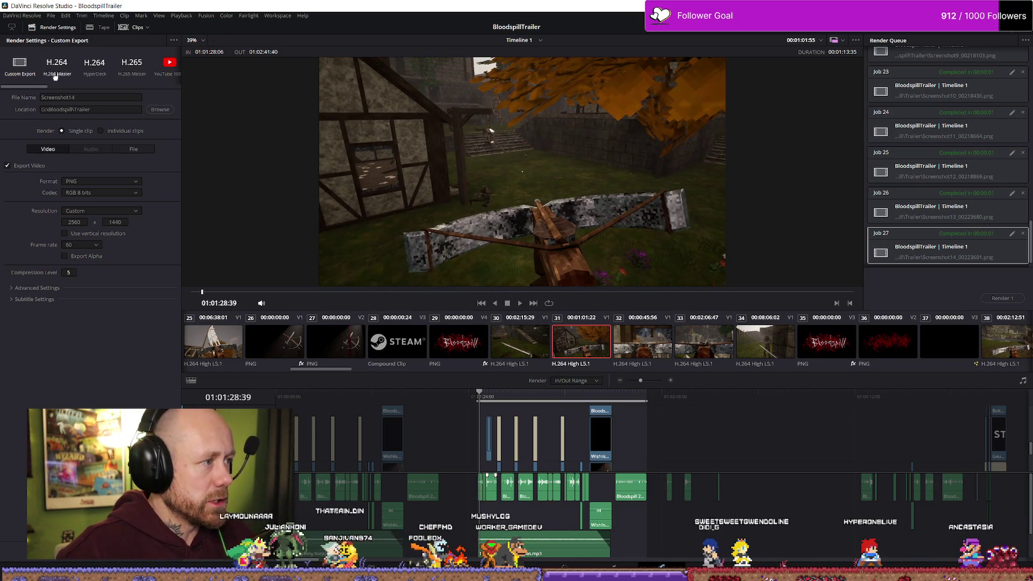
{"action": "key", "text": "shift+4"}
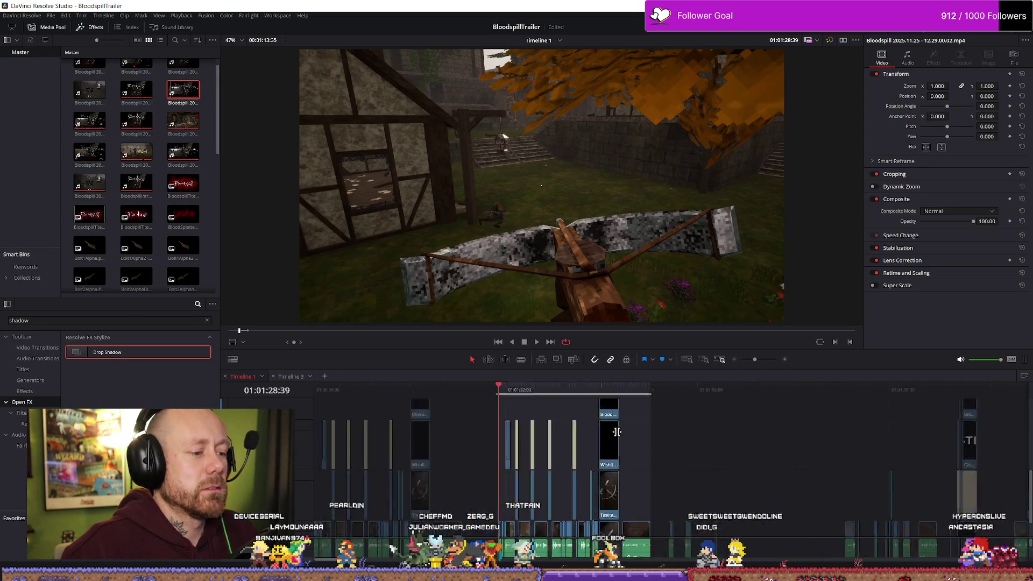
Step: Play the trailer full screen from 01:01:28:06 to review it
{"action": "left_click_drag", "start_coordinate": [674, 391], "coordinate": [666, 387]}
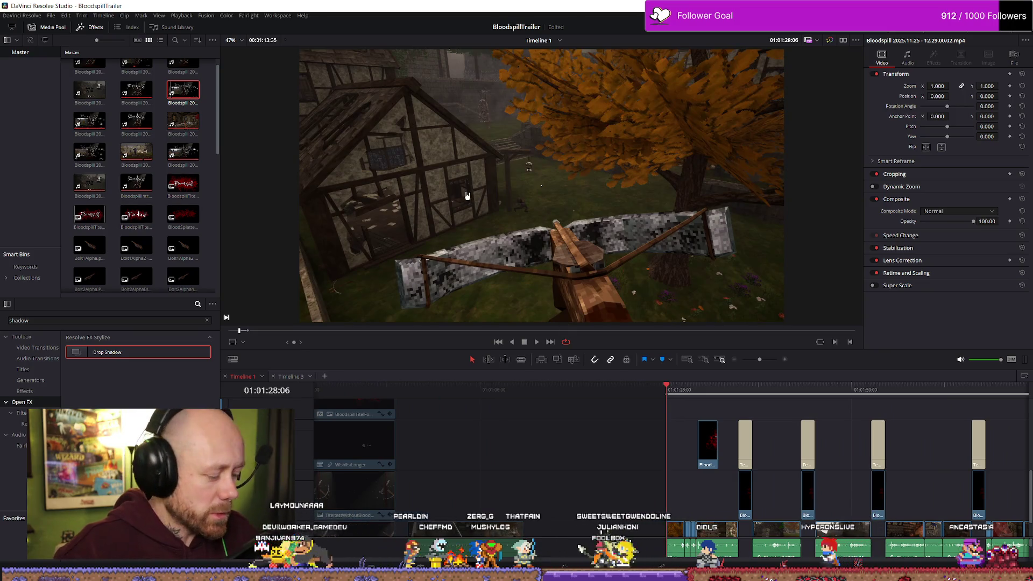
{"action": "key", "text": "space"}
{"action": "key", "text": "ctrl+f"}
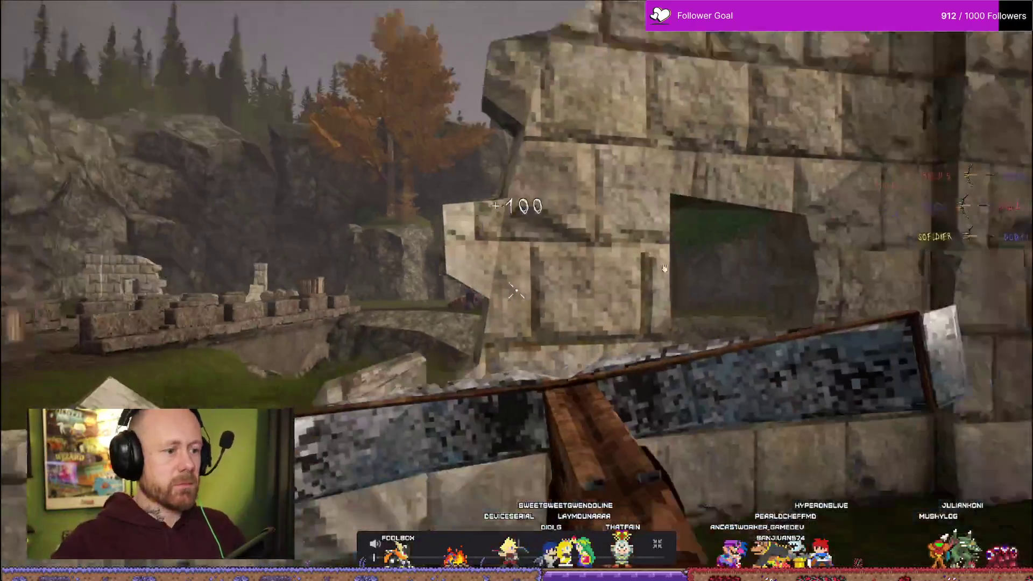
Step: Exit the full-screen viewer and stop playback at 01:01:28:13
{"action": "mouse_move", "coordinate": [690, 542]}
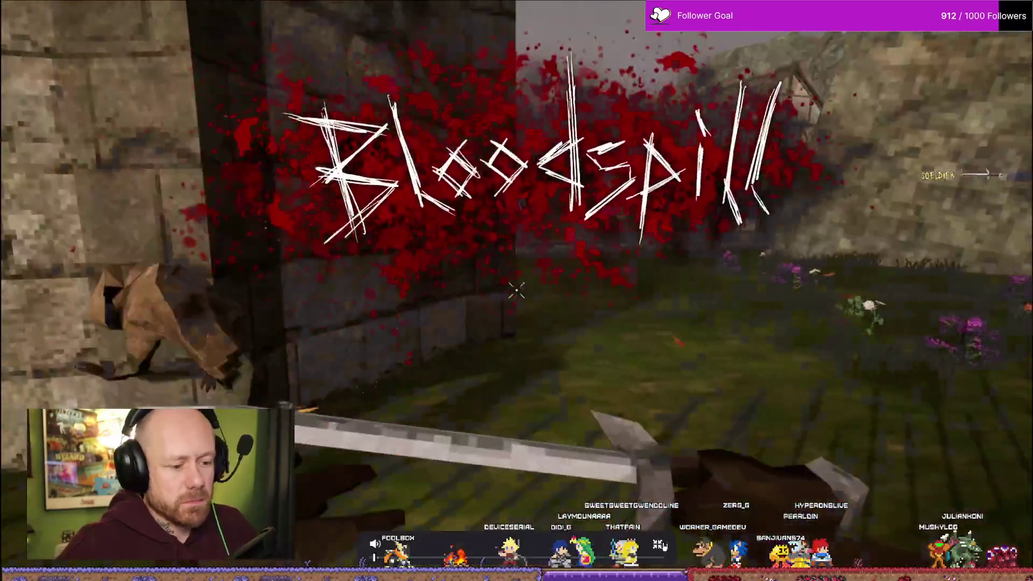
{"action": "key", "text": "Escape"}
{"action": "left_click", "coordinate": [669, 385]}
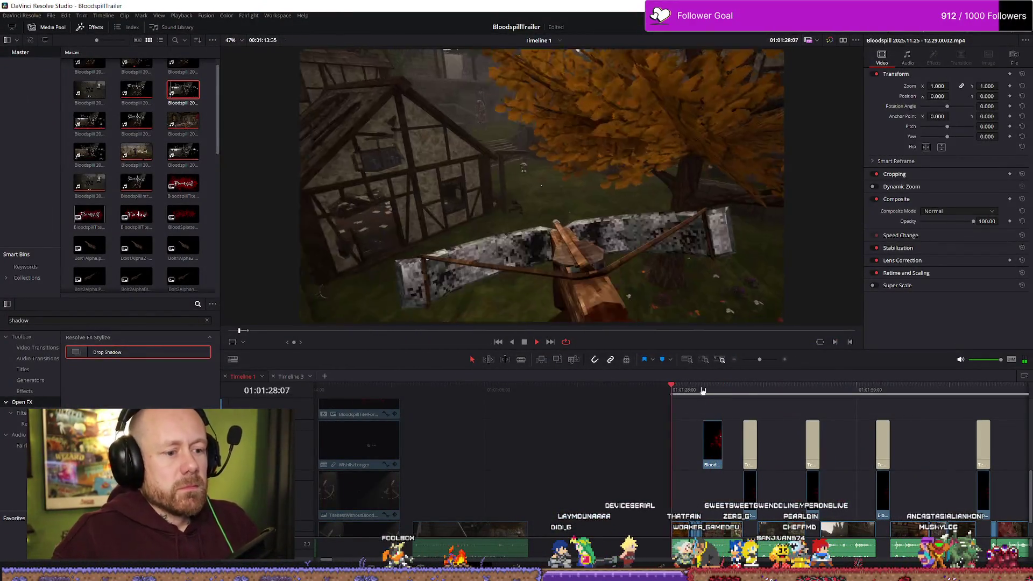
Step: Save the BloodspillTrailer project and restore the Bloodspill Trailer folder window to a smaller size
{"action": "left_click", "coordinate": [50, 15]}
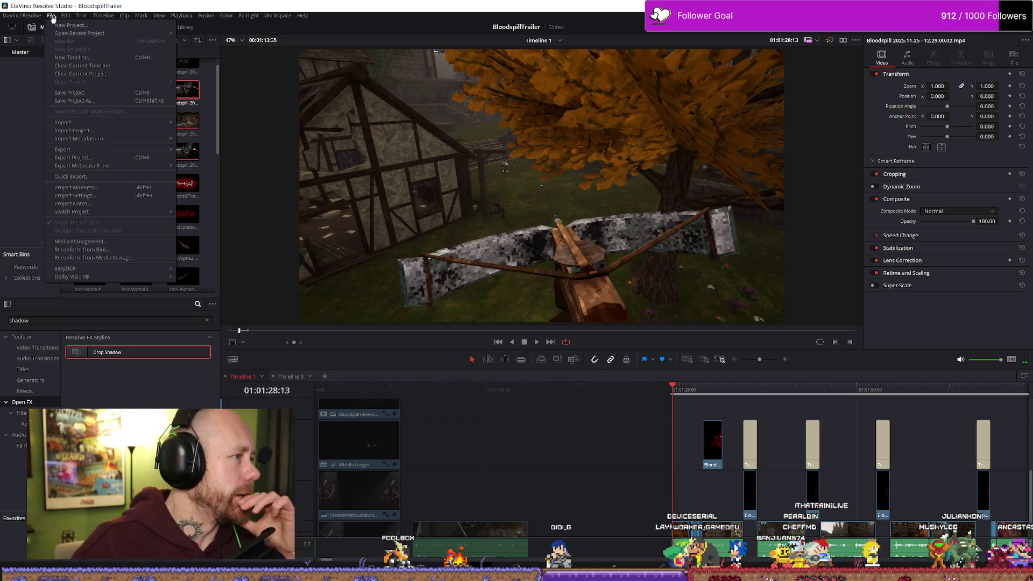
{"action": "left_click", "coordinate": [78, 94]}
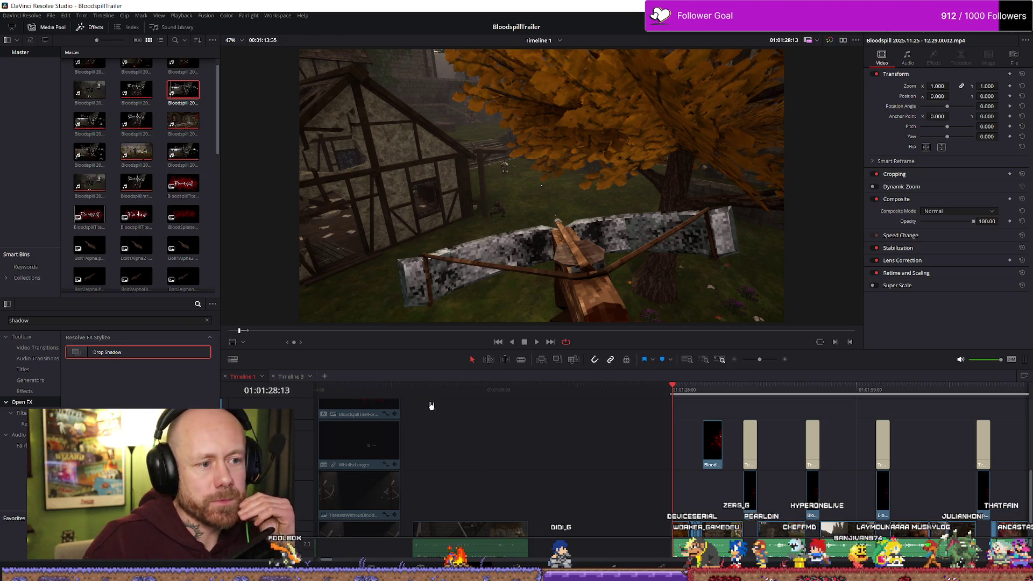
{"action": "key", "text": "alt+Tab"}
{"action": "key", "text": "super+Down"}
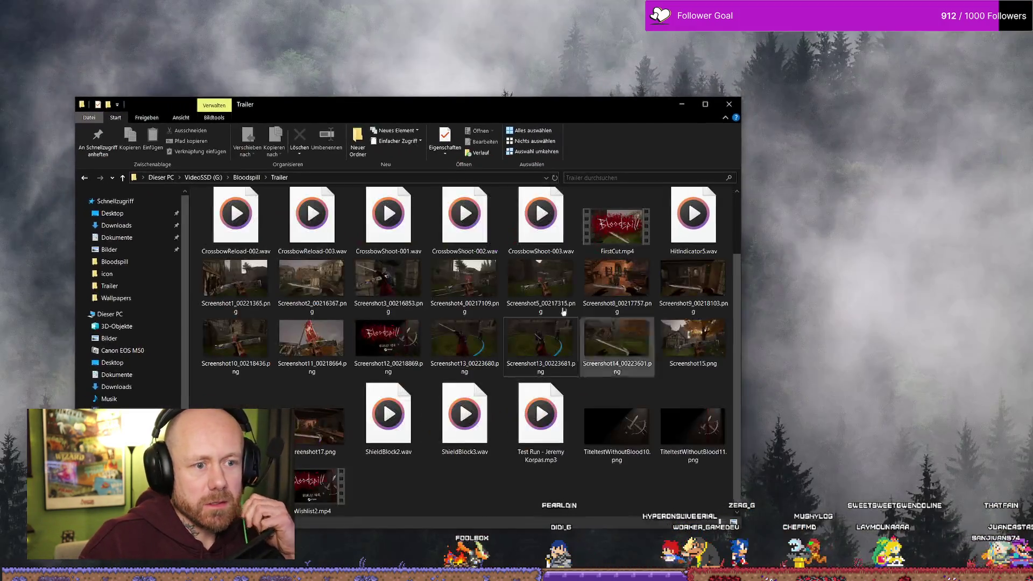